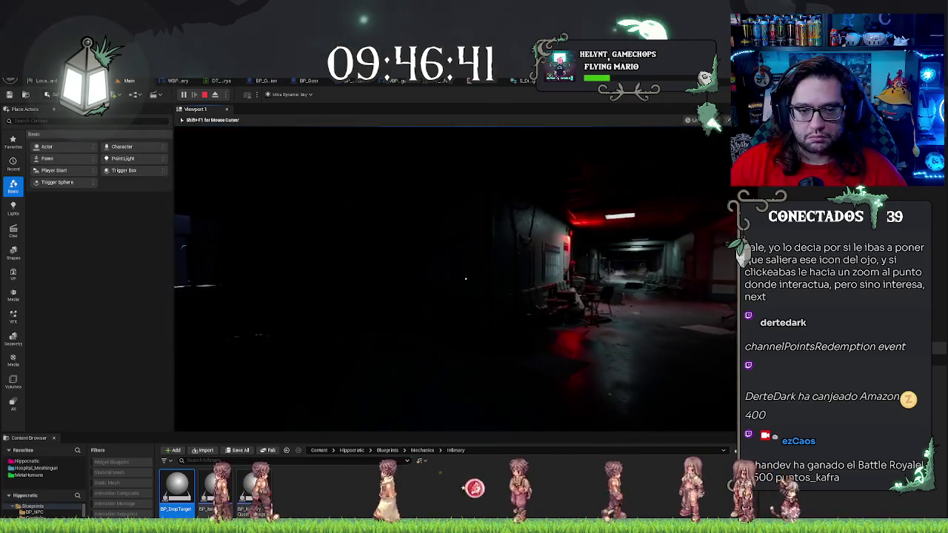
Step: Walk the player through the red-lit door to line up with the table's green box
{"action": "left_click", "coordinate": [465, 279]}
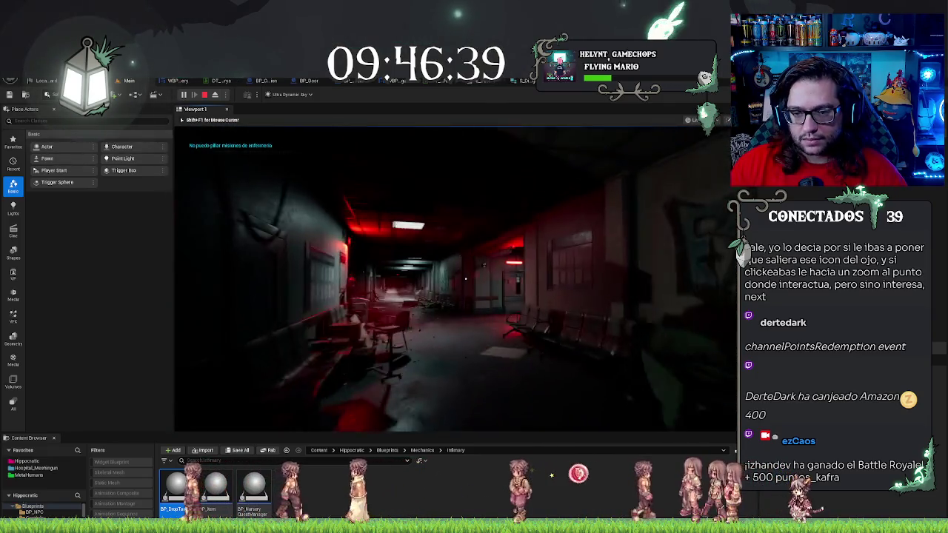
{"action": "key", "text": "w"}
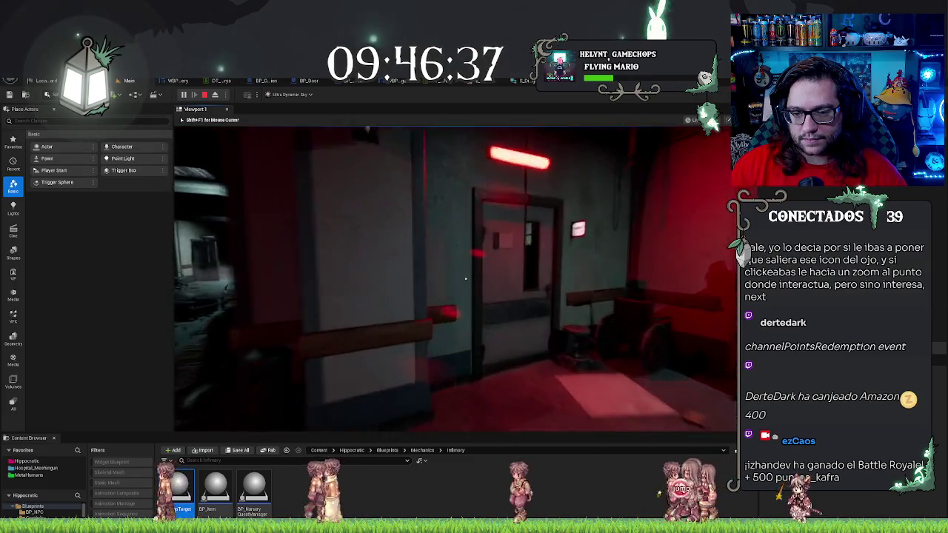
{"action": "left_click", "coordinate": [465, 279]}
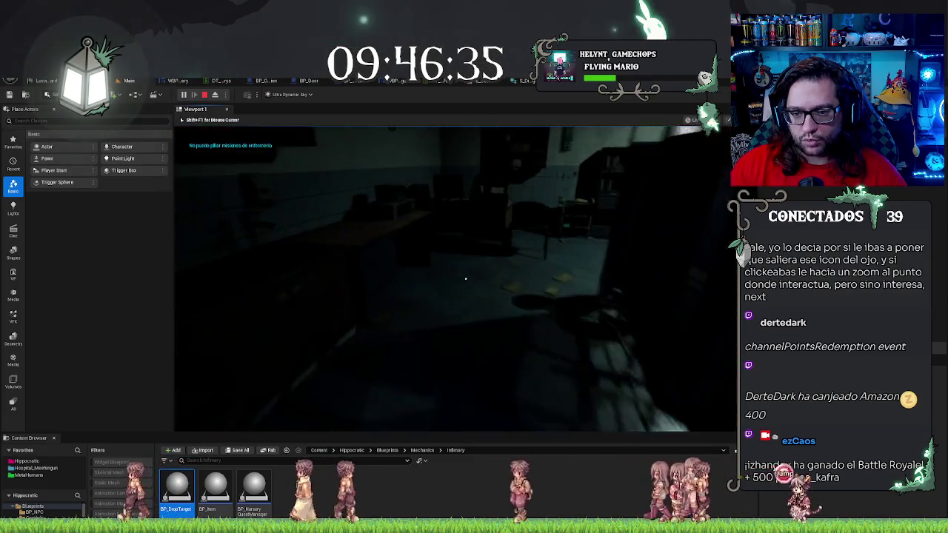
{"action": "key", "text": "w"}
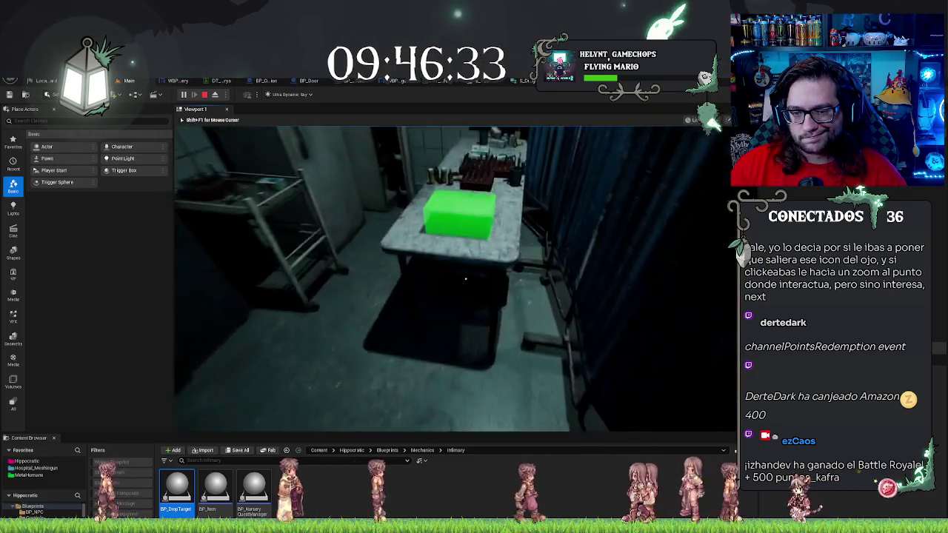
{"action": "key", "text": "w"}
{"action": "key", "text": "d"}
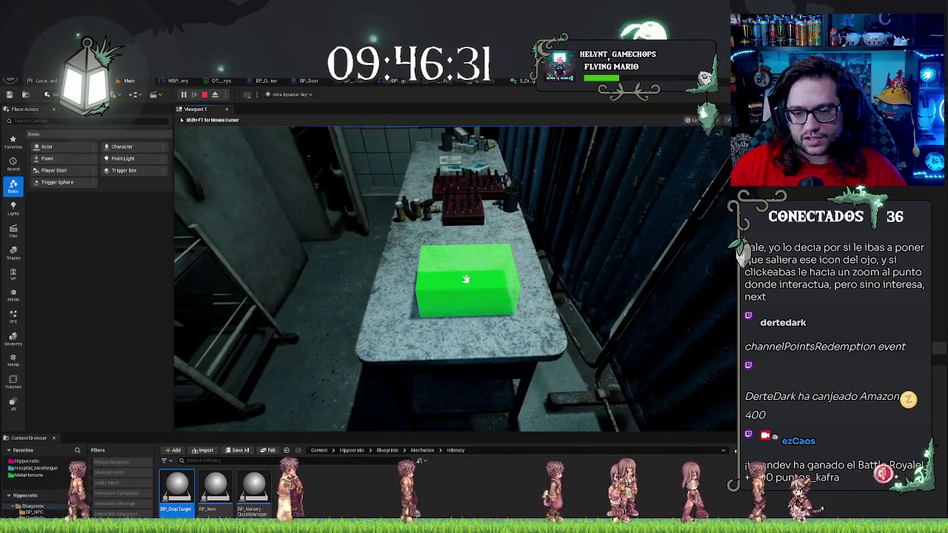
Step: Drop the held item onto the green box, stop playing, and open BP_DropTarget's event graph
{"action": "key", "text": "e"}
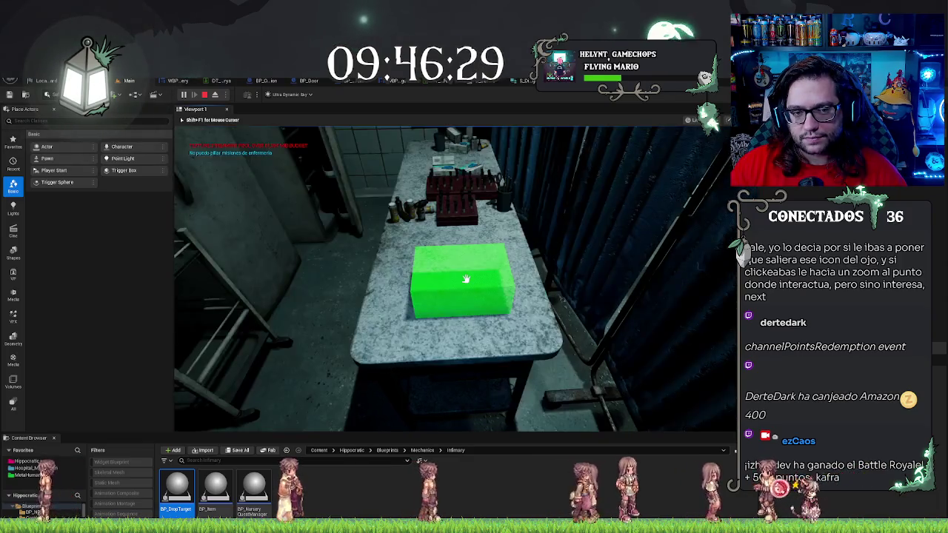
{"action": "key", "text": "w"}
{"action": "key", "text": "e"}
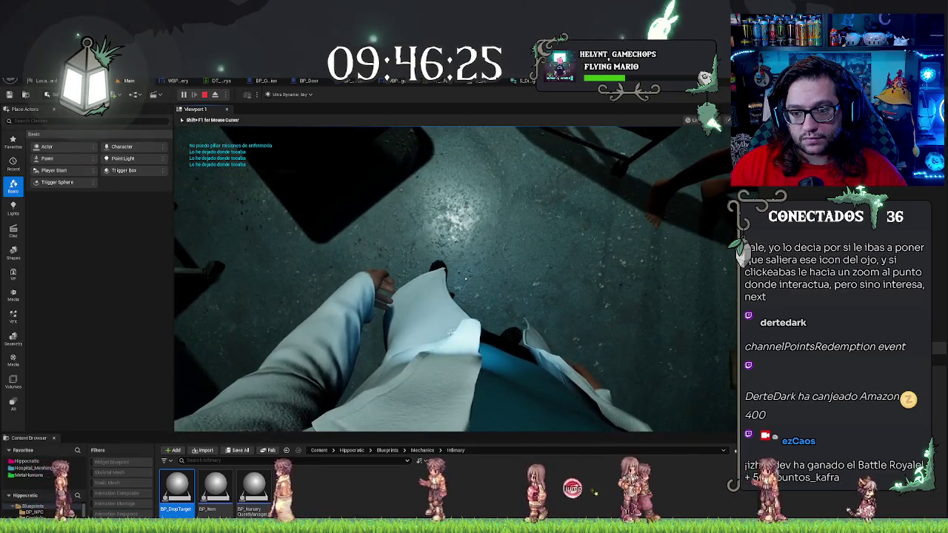
{"action": "key", "text": "Escape"}
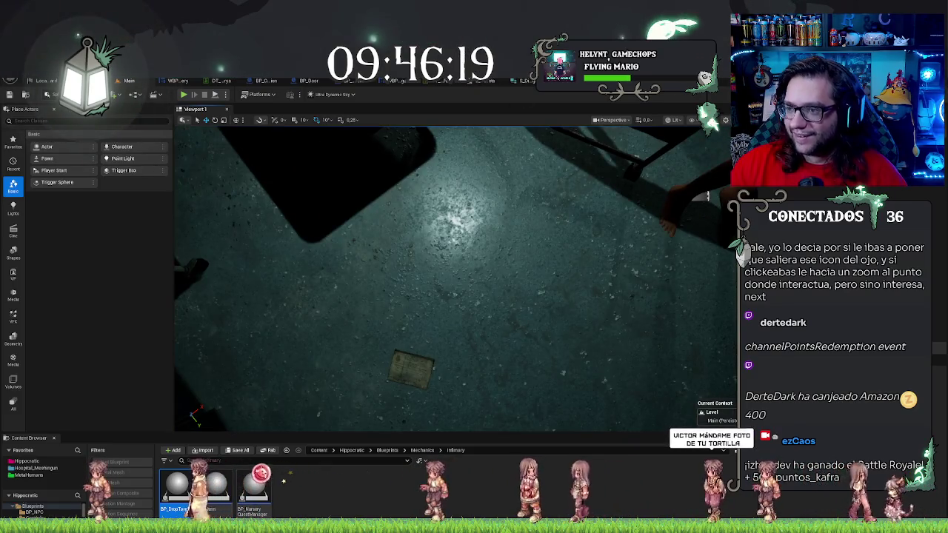
{"action": "double_click", "coordinate": [176, 489]}
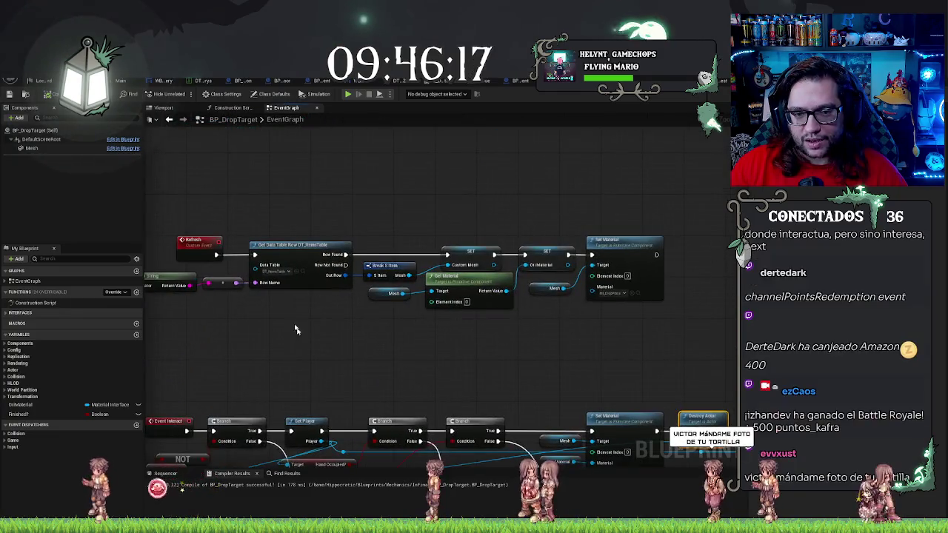
Step: Rearrange the Refresh chain's nodes to make room next to the Mesh and Set Material nodes
{"action": "left_click_drag", "start_coordinate": [319, 343], "coordinate": [408, 326]}
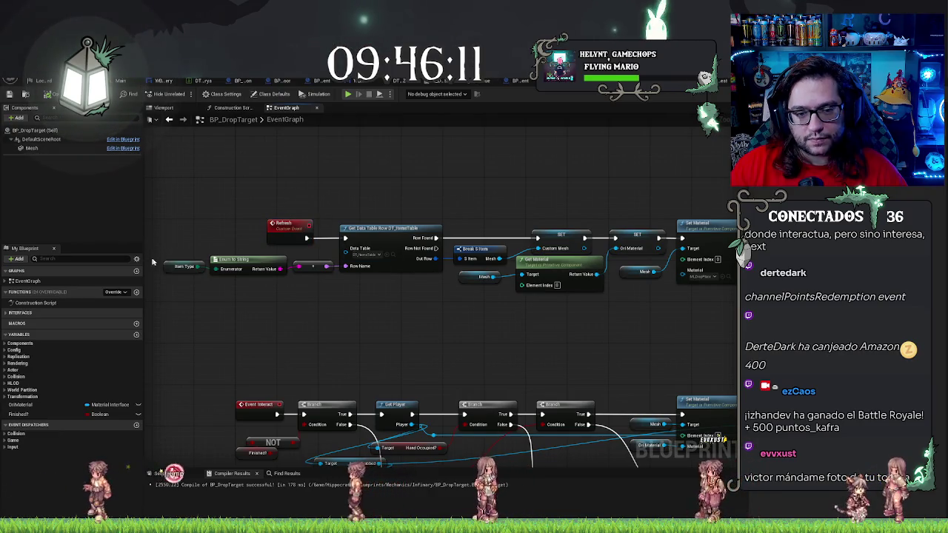
{"action": "left_click_drag", "start_coordinate": [256, 296], "coordinate": [366, 309]}
{"action": "left_click_drag", "start_coordinate": [412, 207], "coordinate": [353, 226]}
{"action": "left_click_drag", "start_coordinate": [215, 259], "coordinate": [387, 311]}
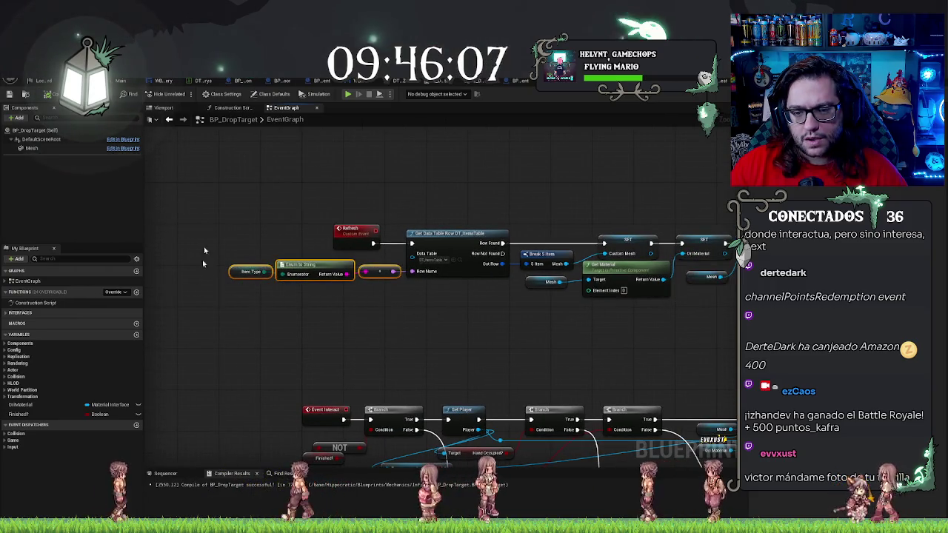
{"action": "left_click_drag", "start_coordinate": [464, 186], "coordinate": [400, 173]}
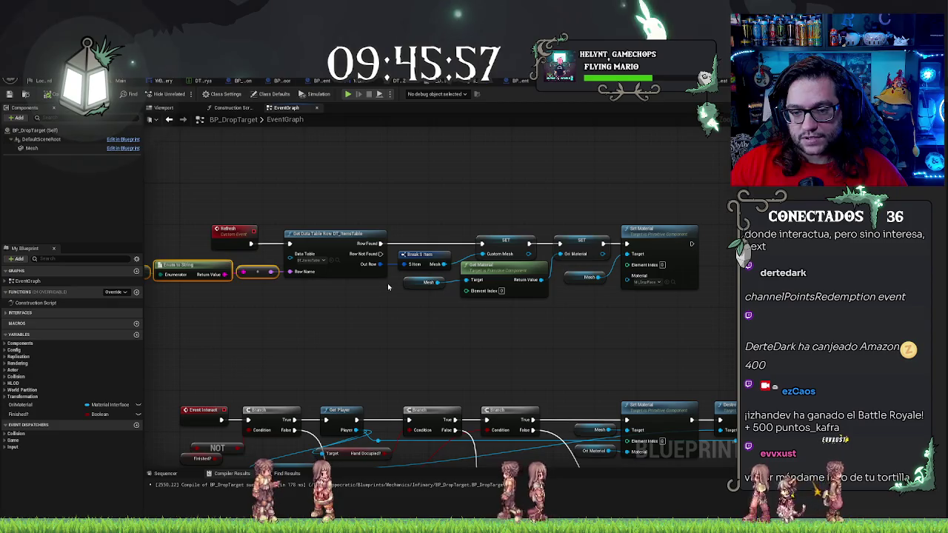
{"action": "left_click_drag", "start_coordinate": [387, 282], "coordinate": [563, 339]}
{"action": "left_click_drag", "start_coordinate": [574, 217], "coordinate": [689, 282]}
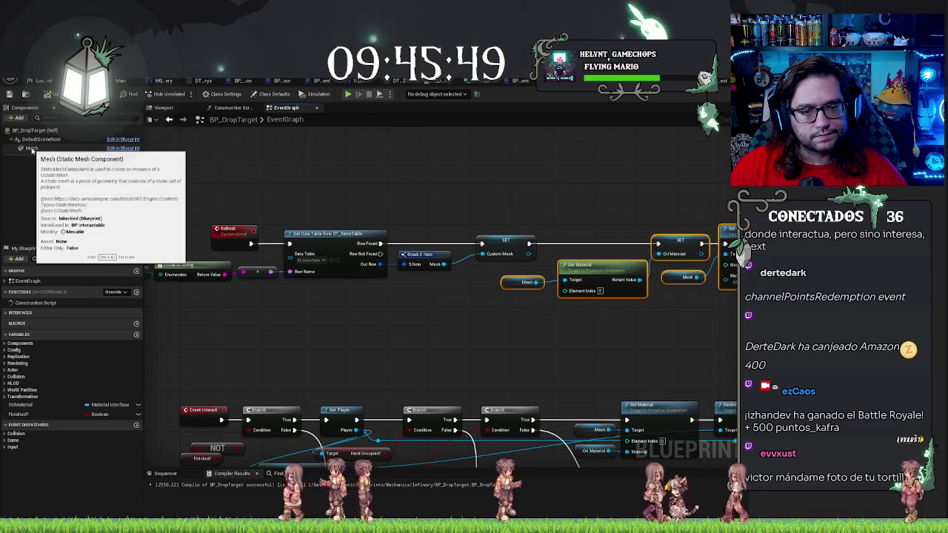
Step: Add a Mesh reference with Set Static Mesh fed by Custom Mesh, then return to the level
{"action": "mouse_move", "coordinate": [29, 148]}
{"action": "left_mouse_down"}
{"action": "mouse_move", "coordinate": [496, 196]}
{"action": "mouse_move", "coordinate": [448, 271]}
{"action": "mouse_move", "coordinate": [463, 260]}
{"action": "mouse_move", "coordinate": [492, 263]}
{"action": "mouse_move", "coordinate": [527, 283]}
{"action": "mouse_move", "coordinate": [590, 216]}
{"action": "mouse_move", "coordinate": [589, 183]}
{"action": "left_mouse_up"}
{"action": "type", "text": "setmesh"}
{"action": "key", "text": "Return"}
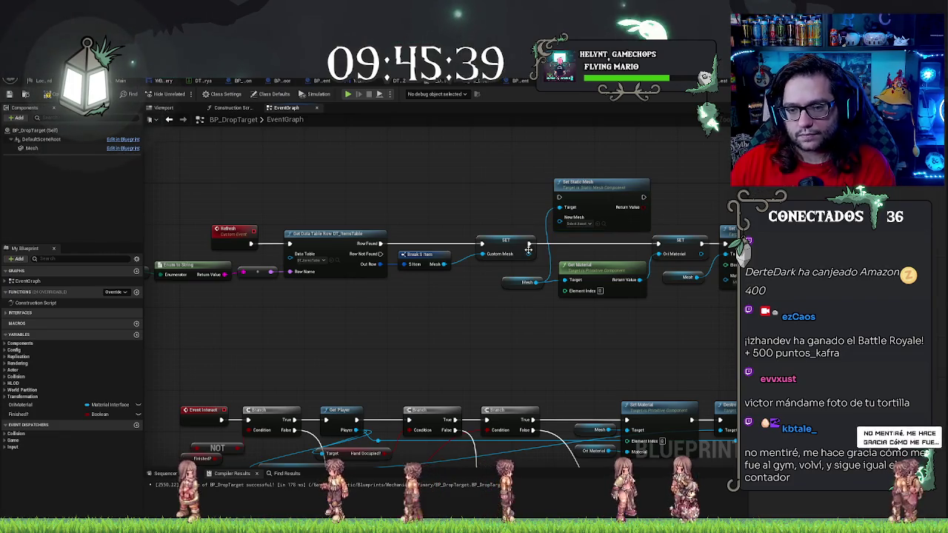
{"action": "left_click_drag", "start_coordinate": [527, 253], "coordinate": [571, 217]}
{"action": "mouse_move", "coordinate": [597, 187]}
{"action": "left_mouse_down"}
{"action": "mouse_move", "coordinate": [596, 234]}
{"action": "mouse_move", "coordinate": [657, 244]}
{"action": "left_mouse_up"}
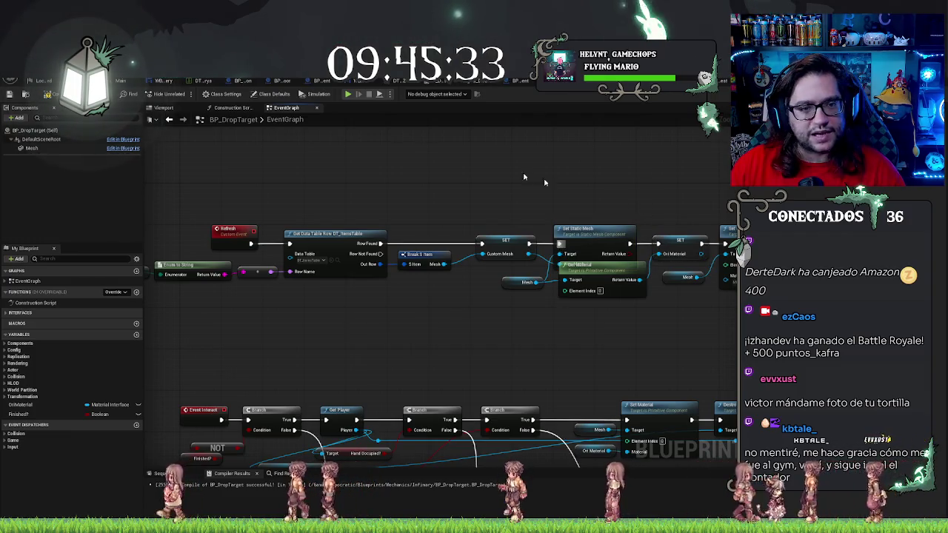
{"action": "left_click", "coordinate": [133, 80]}
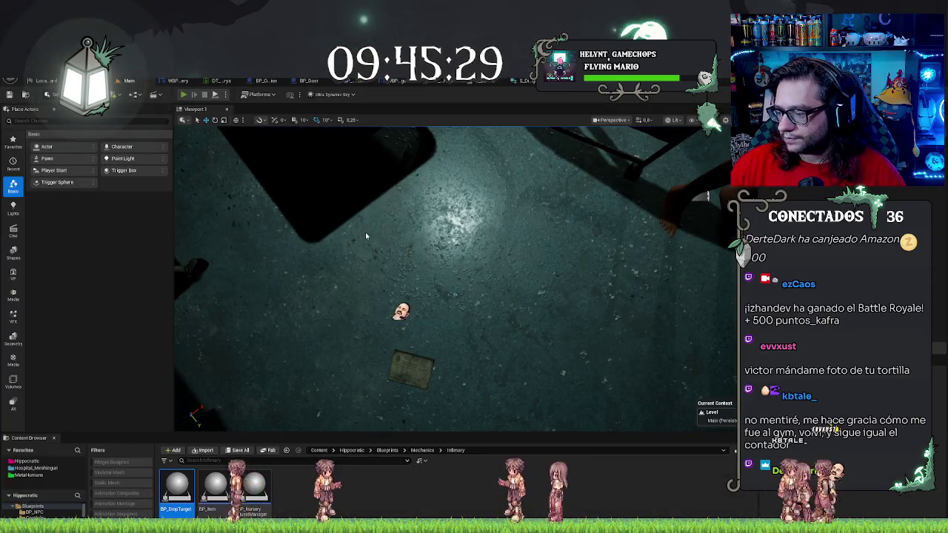
{"action": "key", "text": "alt+p"}
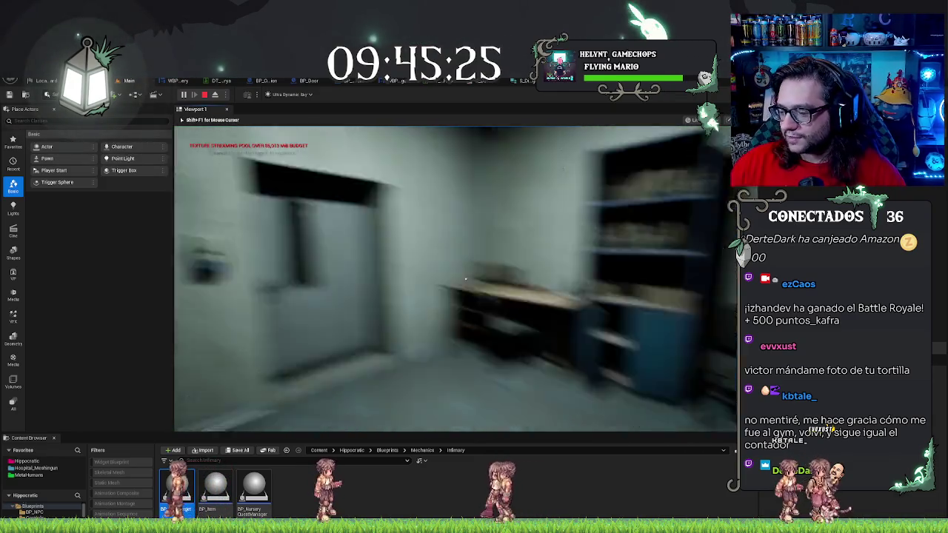
{"action": "key", "text": "w"}
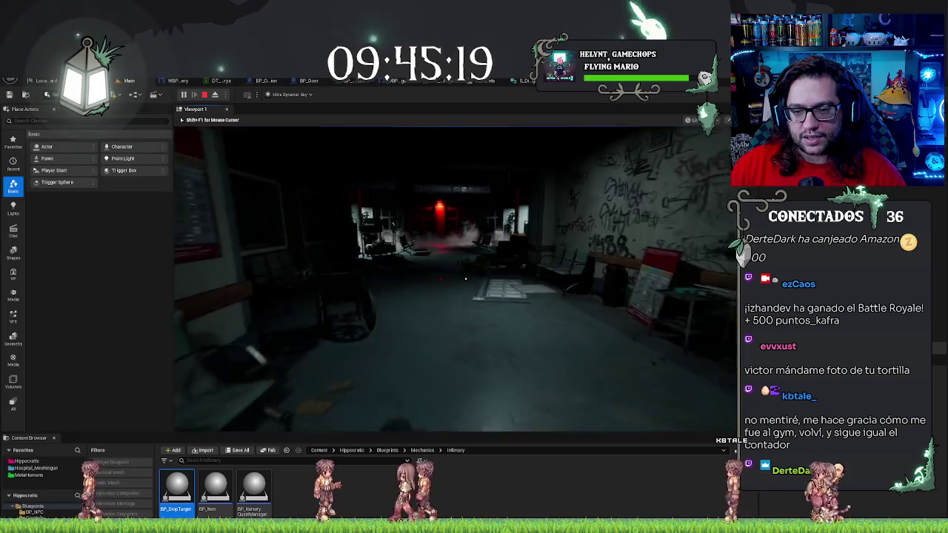
{"action": "key", "text": "e"}
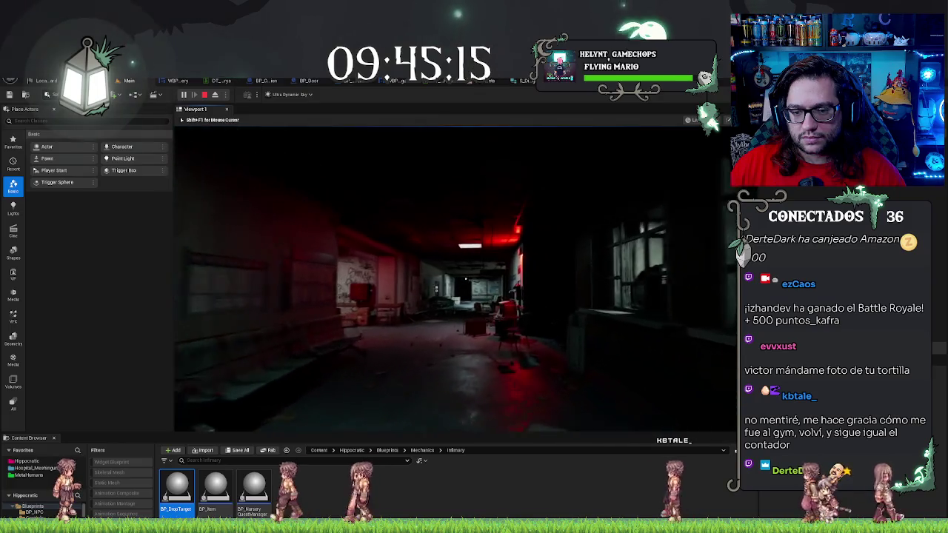
{"action": "key", "text": "e"}
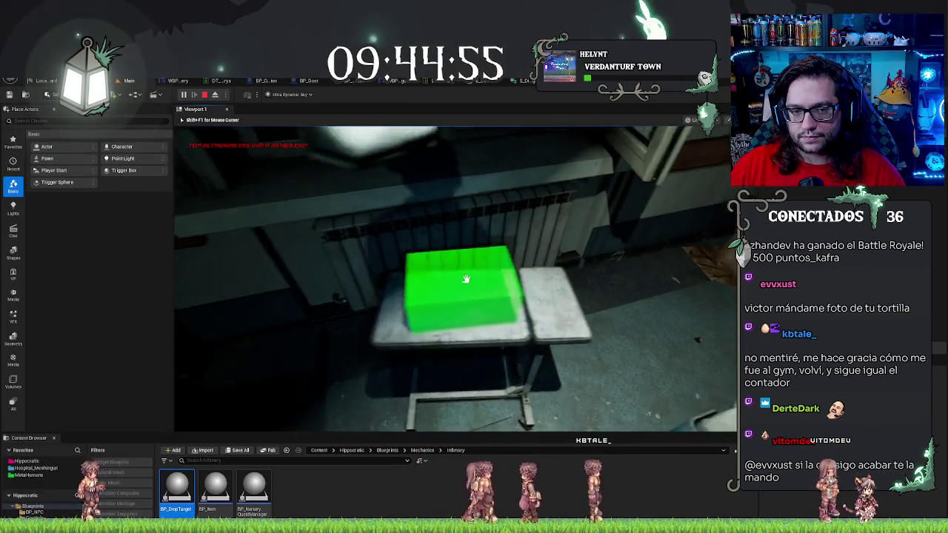
{"action": "left_click", "coordinate": [466, 278]}
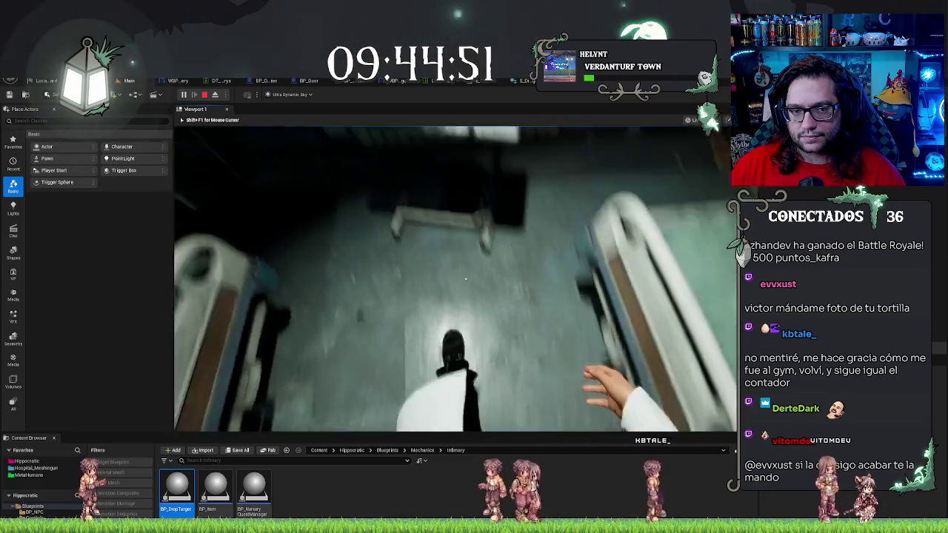
{"action": "key", "text": "Escape"}
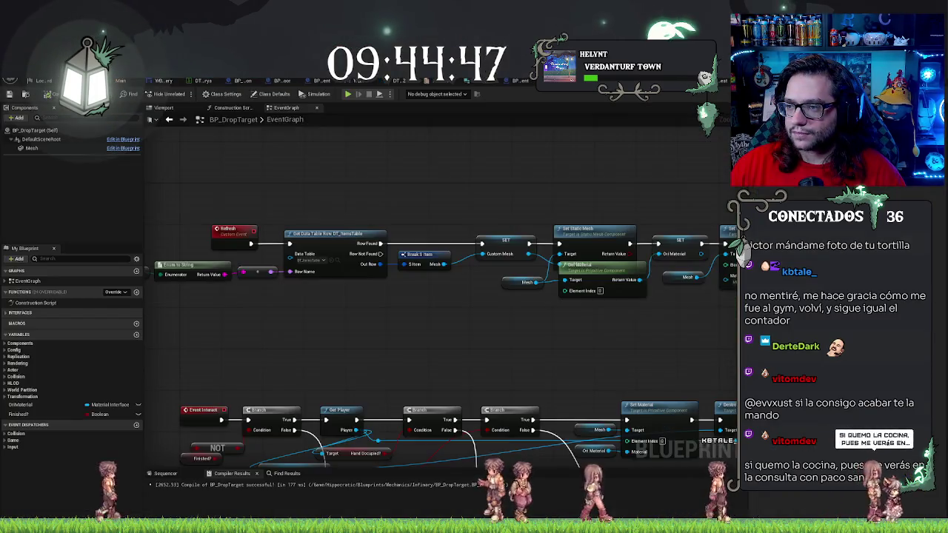
{"action": "double_click", "coordinate": [176, 488]}
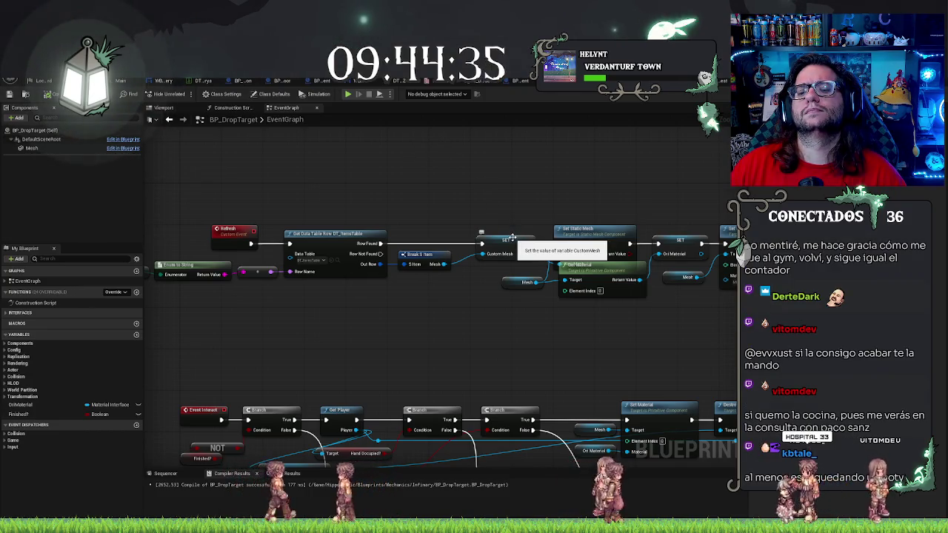
Step: Lift the Set Static Mesh node above the Refresh row and pan toward the Print String nodes
{"action": "left_click_drag", "start_coordinate": [576, 238], "coordinate": [576, 201]}
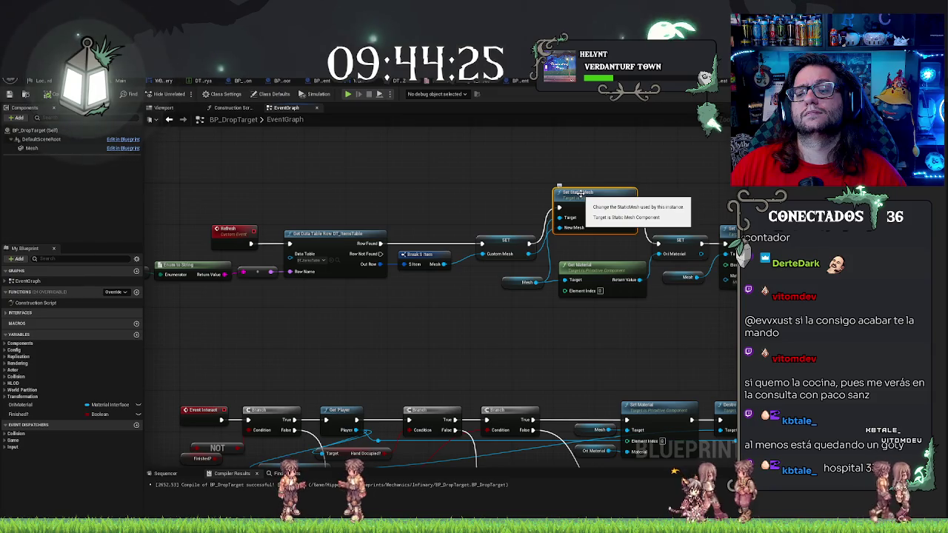
{"action": "left_click_drag", "start_coordinate": [452, 158], "coordinate": [291, 134]}
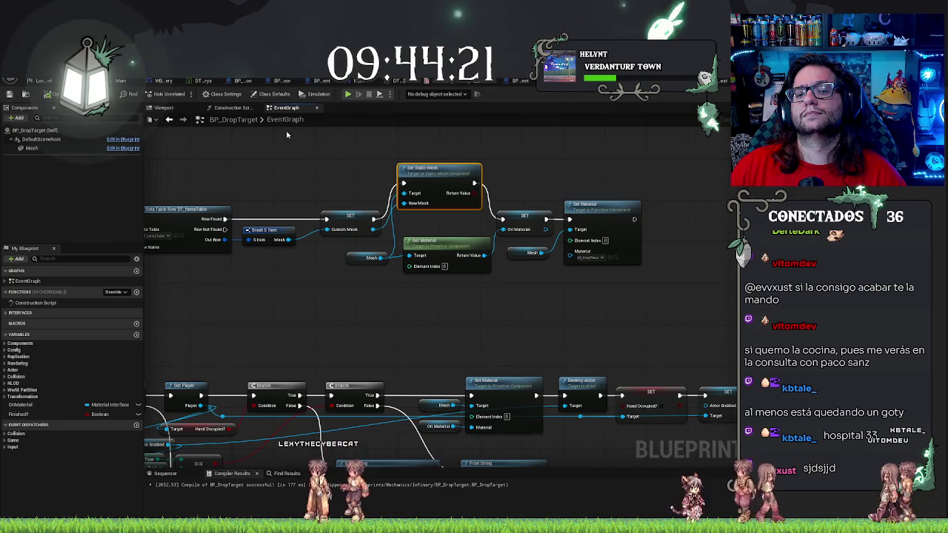
{"action": "mouse_move", "coordinate": [306, 300]}
{"action": "left_mouse_down"}
{"action": "mouse_move", "coordinate": [335, 218]}
{"action": "mouse_move", "coordinate": [400, 296]}
{"action": "mouse_move", "coordinate": [421, 285]}
{"action": "left_mouse_up"}
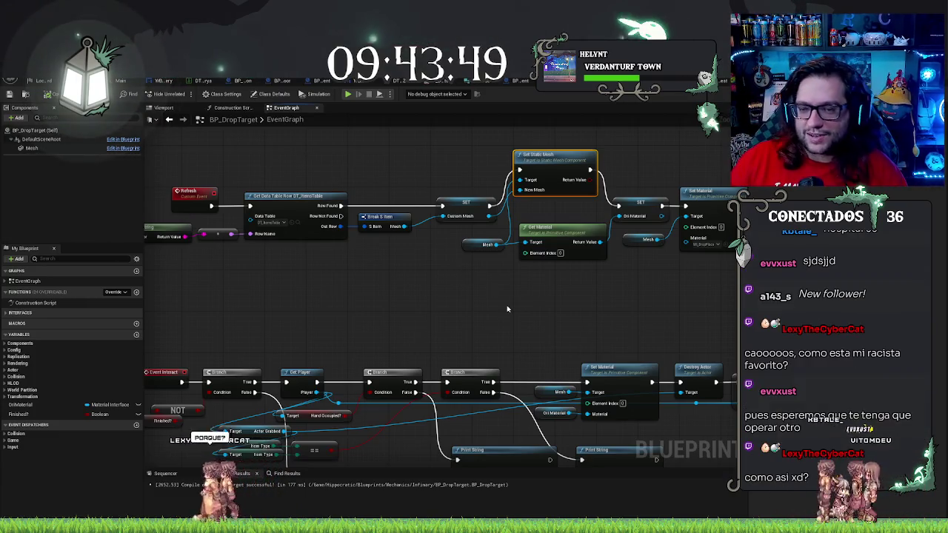
Step: Add a Get Material node fed by Break S Item's Mesh output
{"action": "left_click_drag", "start_coordinate": [511, 305], "coordinate": [468, 332]}
{"action": "scroll", "coordinate": [468, 331], "scroll_direction": "up", "scroll_amount": 1}
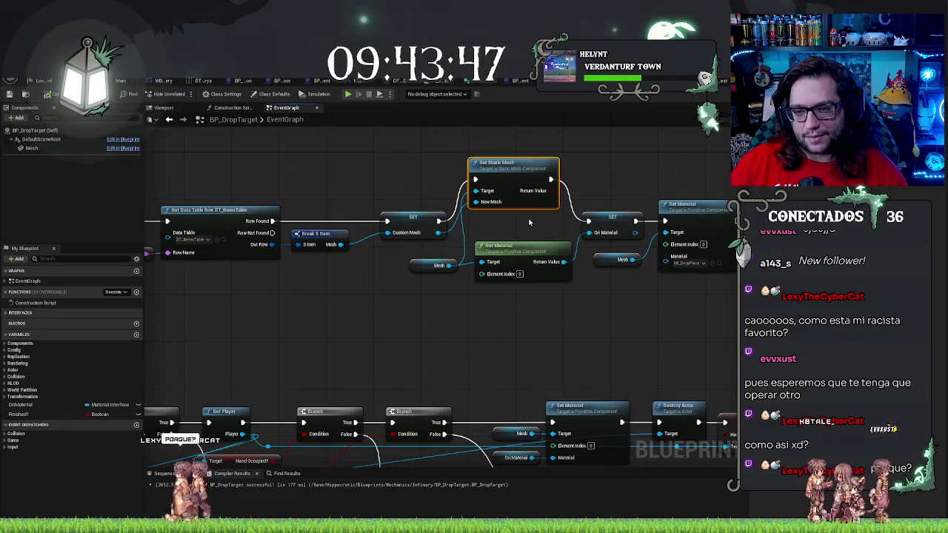
{"action": "left_click_drag", "start_coordinate": [527, 224], "coordinate": [507, 252]}
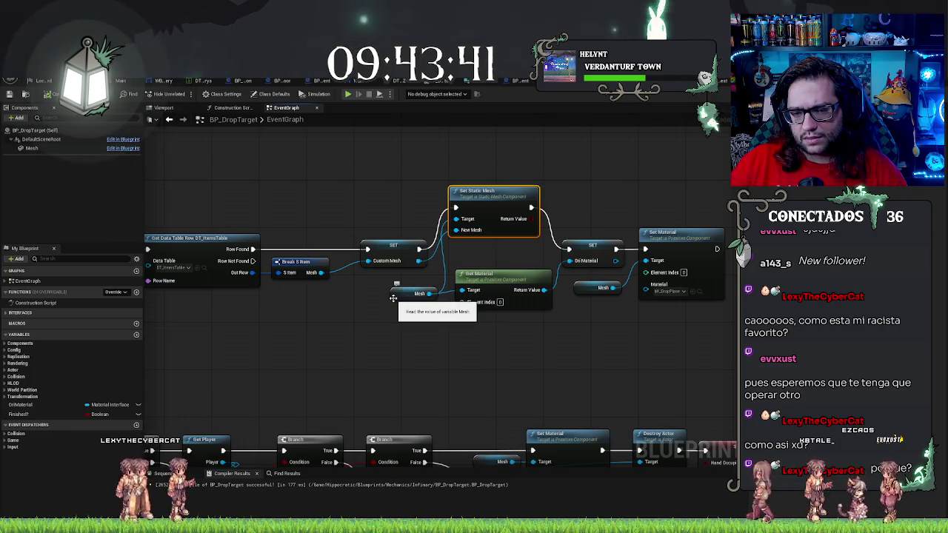
{"action": "mouse_move", "coordinate": [393, 298]}
{"action": "left_mouse_down"}
{"action": "mouse_move", "coordinate": [421, 334]}
{"action": "mouse_move", "coordinate": [456, 332]}
{"action": "left_mouse_up"}
{"action": "left_click_drag", "start_coordinate": [228, 197], "coordinate": [473, 196]}
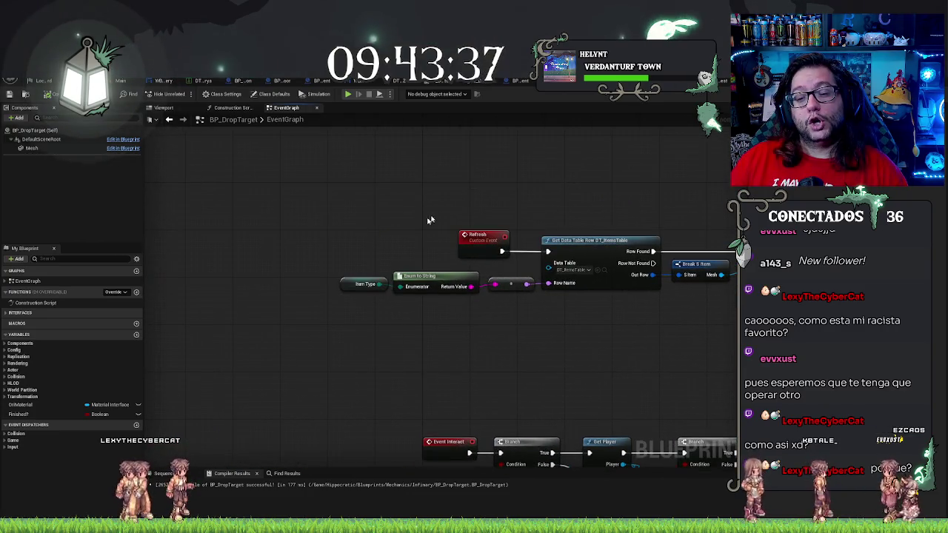
{"action": "left_click_drag", "start_coordinate": [492, 251], "coordinate": [418, 193]}
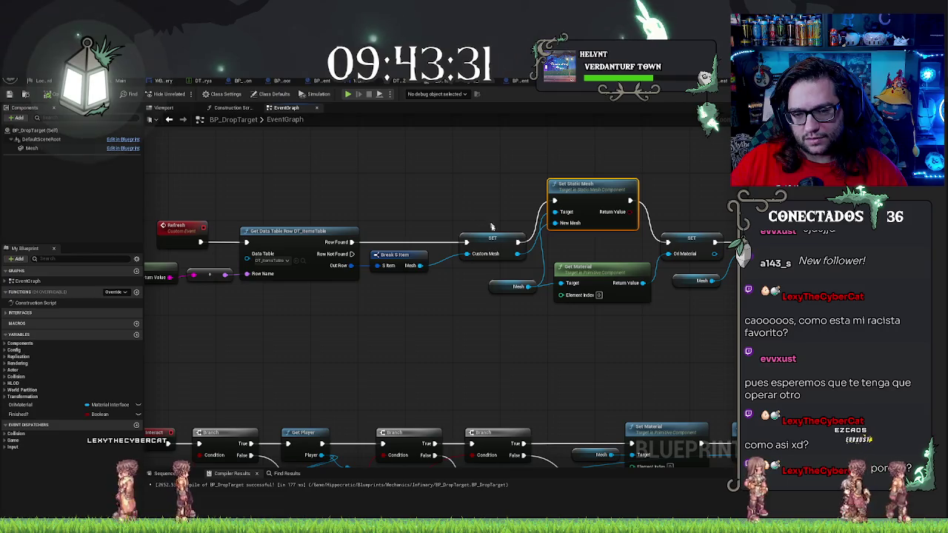
{"action": "left_click_drag", "start_coordinate": [516, 254], "coordinate": [524, 258]}
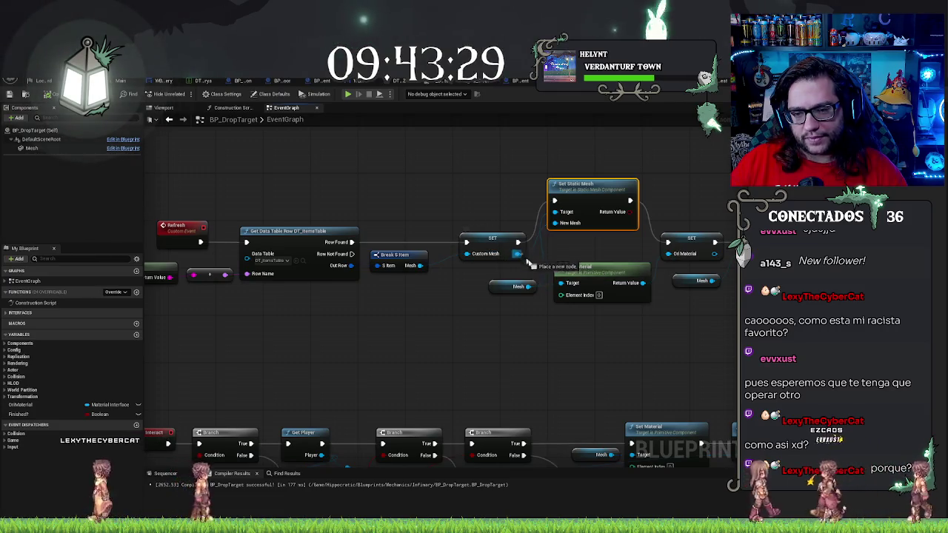
{"action": "left_click_drag", "start_coordinate": [564, 286], "coordinate": [565, 287]}
{"action": "left_click", "coordinate": [510, 327]}
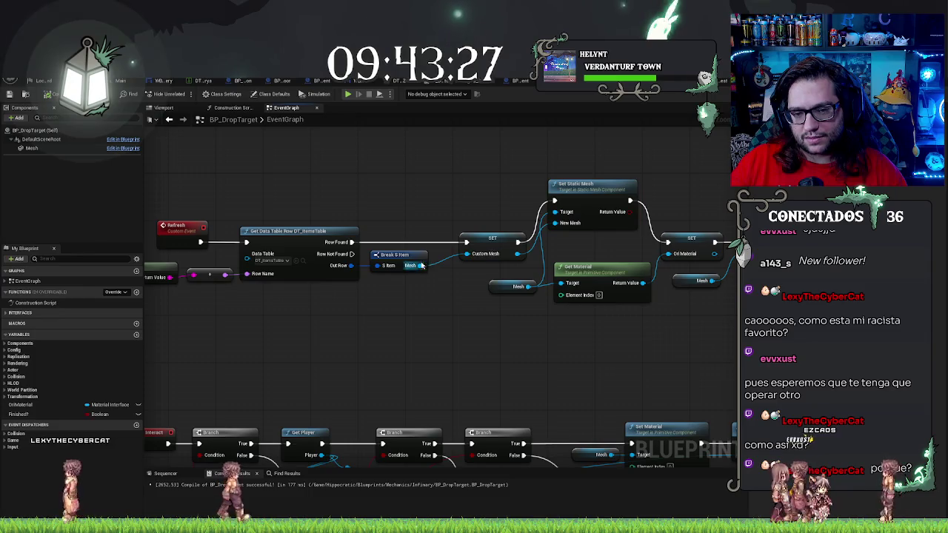
{"action": "mouse_move", "coordinate": [419, 266]}
{"action": "left_mouse_down"}
{"action": "mouse_move", "coordinate": [575, 294]}
{"action": "mouse_move", "coordinate": [496, 341]}
{"action": "mouse_move", "coordinate": [466, 253]}
{"action": "mouse_move", "coordinate": [448, 314]}
{"action": "left_mouse_up"}
{"action": "type", "text": "getmaterial"}
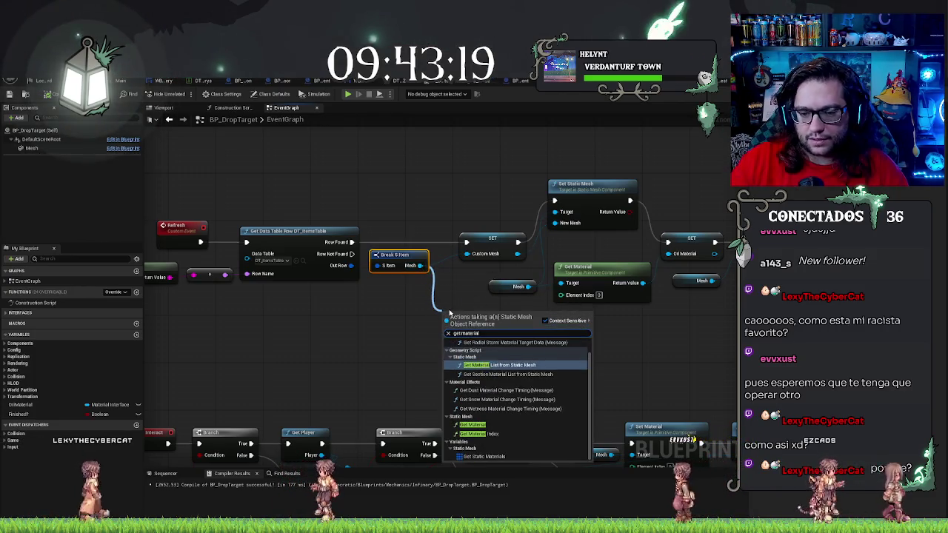
{"action": "left_click", "coordinate": [483, 427]}
{"action": "left_click_drag", "start_coordinate": [513, 323], "coordinate": [619, 334]}
Step: Delete the old nodes, wire Get Material into Ori Material and Custom Mesh into New Mesh
{"action": "left_click_drag", "start_coordinate": [534, 310], "coordinate": [588, 283]}
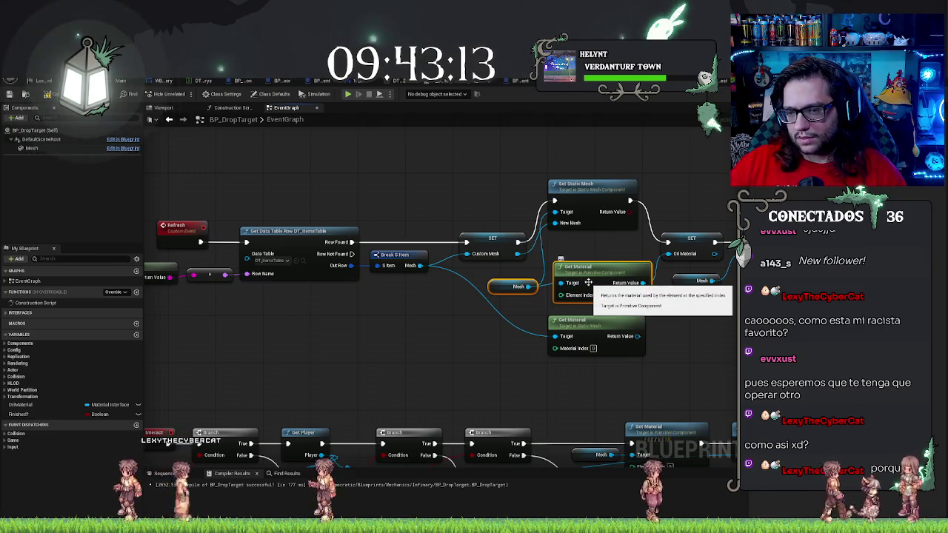
{"action": "key", "text": "Delete"}
{"action": "left_click_drag", "start_coordinate": [636, 336], "coordinate": [669, 253]}
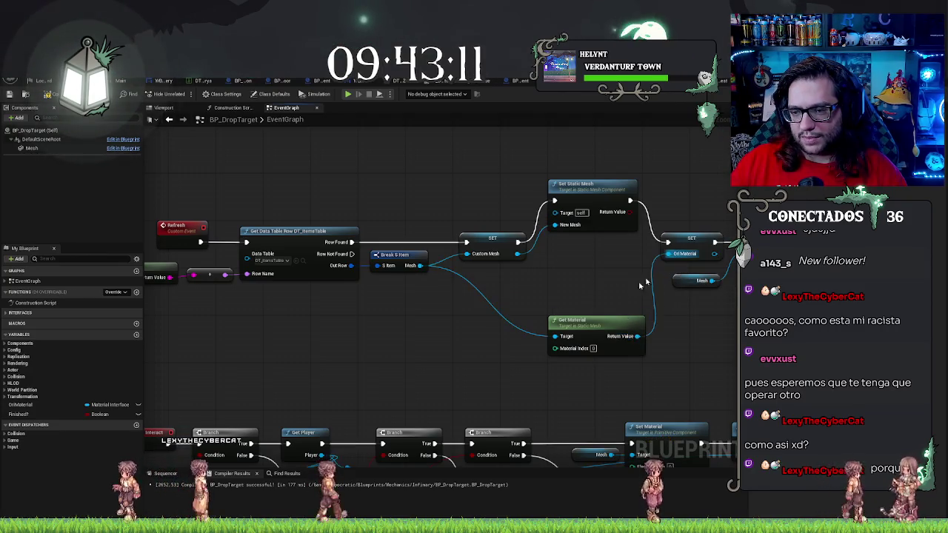
{"action": "left_click_drag", "start_coordinate": [596, 311], "coordinate": [596, 281]}
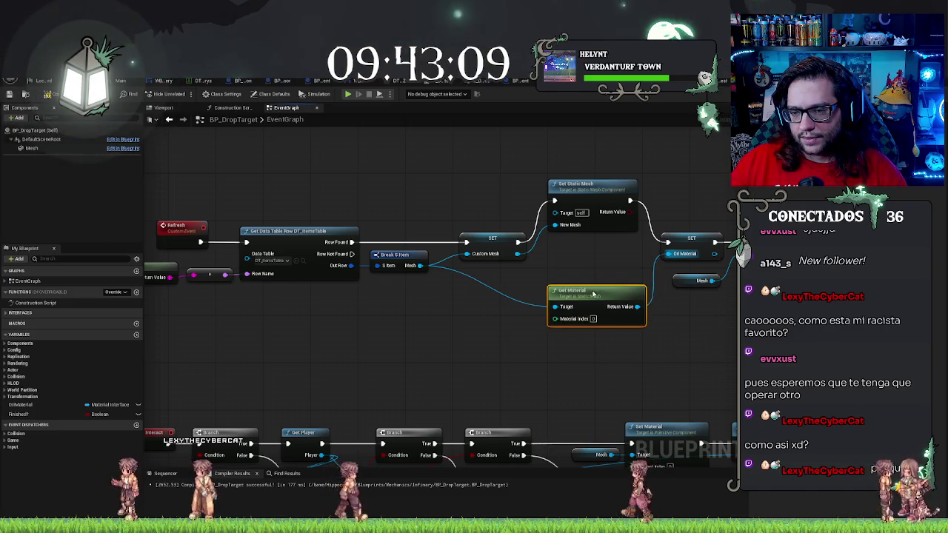
{"action": "left_click_drag", "start_coordinate": [591, 184], "coordinate": [589, 219]}
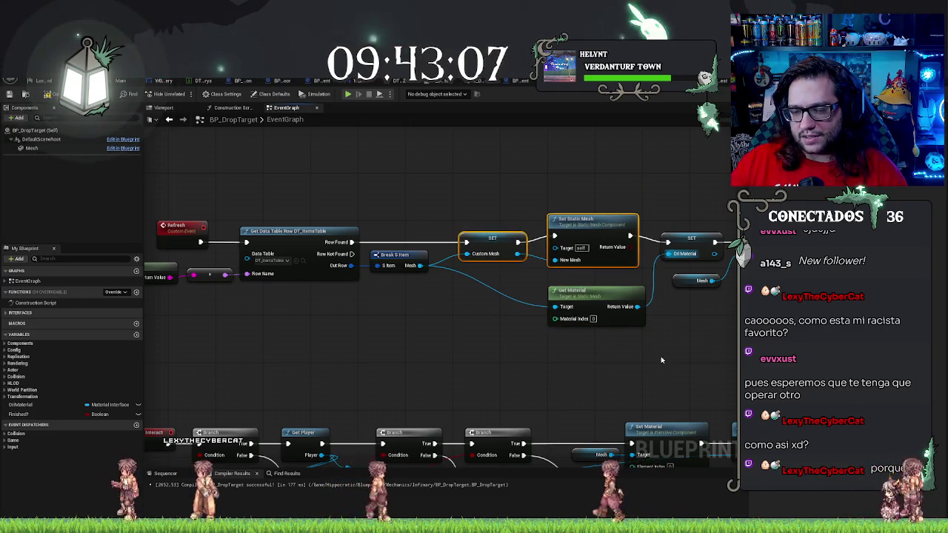
{"action": "left_click", "coordinate": [568, 264], "text": "alt"}
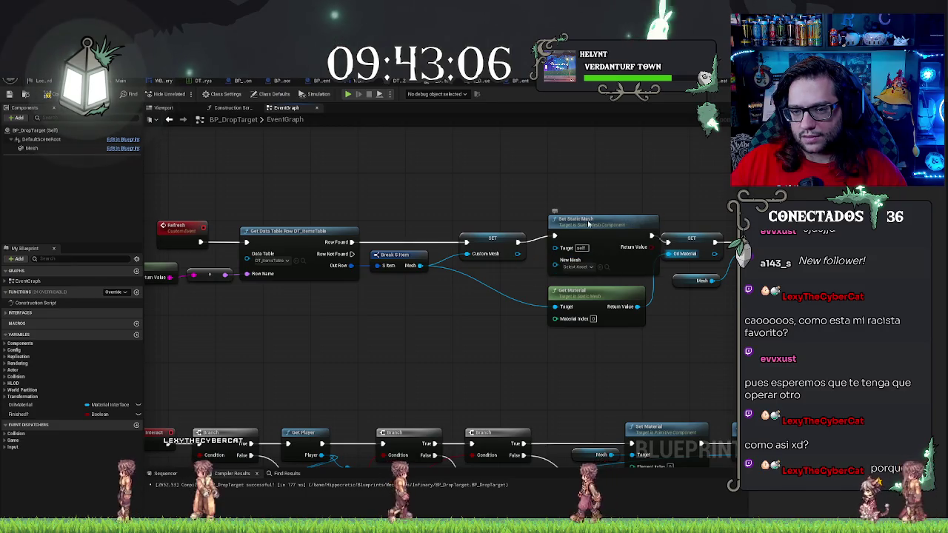
{"action": "left_click", "coordinate": [499, 232], "text": "ctrl"}
{"action": "key", "text": "q"}
{"action": "left_click_drag", "start_coordinate": [516, 254], "coordinate": [556, 266]}
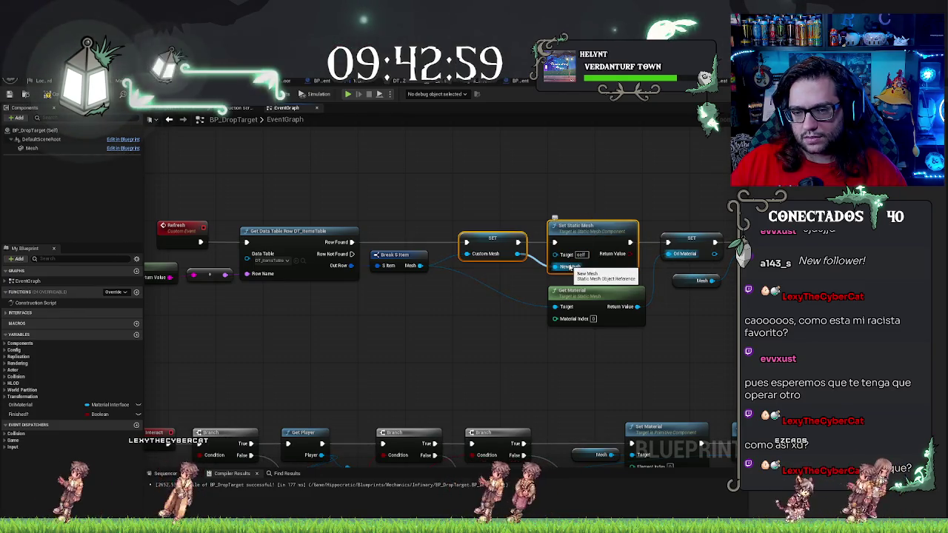
{"action": "mouse_move", "coordinate": [32, 148]}
{"action": "left_mouse_down"}
{"action": "mouse_move", "coordinate": [211, 185]}
{"action": "mouse_move", "coordinate": [478, 303]}
{"action": "left_mouse_up"}
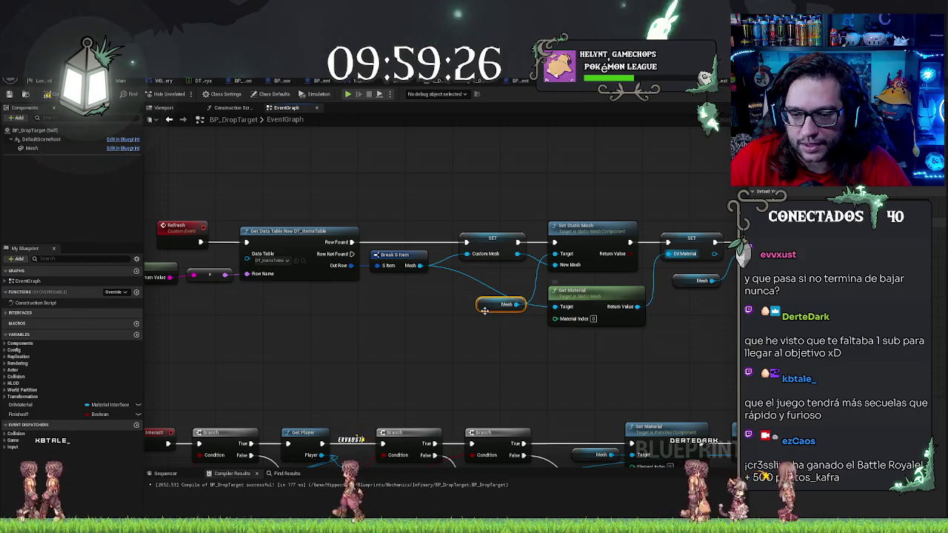
Step: Place the Mesh getter above the SET node, review the graph, and return to the level view
{"action": "left_click_drag", "start_coordinate": [484, 311], "coordinate": [484, 227]}
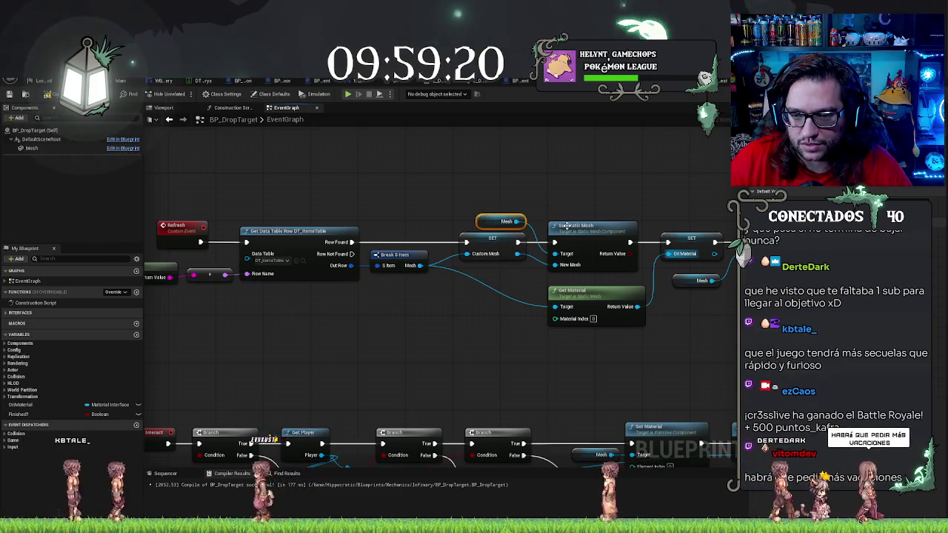
{"action": "left_click_drag", "start_coordinate": [567, 226], "coordinate": [493, 226]}
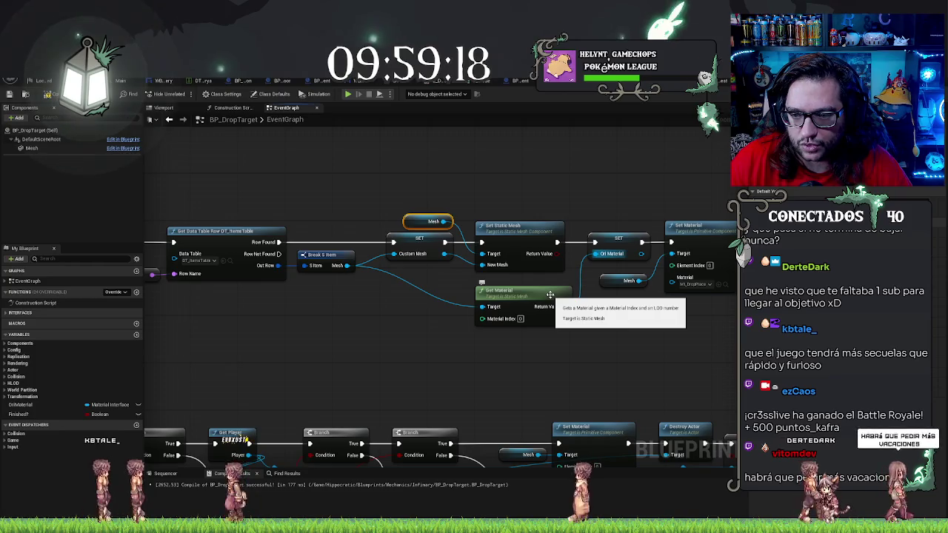
{"action": "mouse_move", "coordinate": [643, 354]}
{"action": "left_mouse_down"}
{"action": "mouse_move", "coordinate": [587, 345]}
{"action": "mouse_move", "coordinate": [578, 325]}
{"action": "mouse_move", "coordinate": [603, 280]}
{"action": "left_mouse_up"}
{"action": "mouse_move", "coordinate": [558, 307]}
{"action": "left_mouse_down"}
{"action": "mouse_move", "coordinate": [561, 299]}
{"action": "mouse_move", "coordinate": [613, 299]}
{"action": "mouse_move", "coordinate": [631, 275]}
{"action": "mouse_move", "coordinate": [567, 275]}
{"action": "mouse_move", "coordinate": [615, 280]}
{"action": "left_mouse_up"}
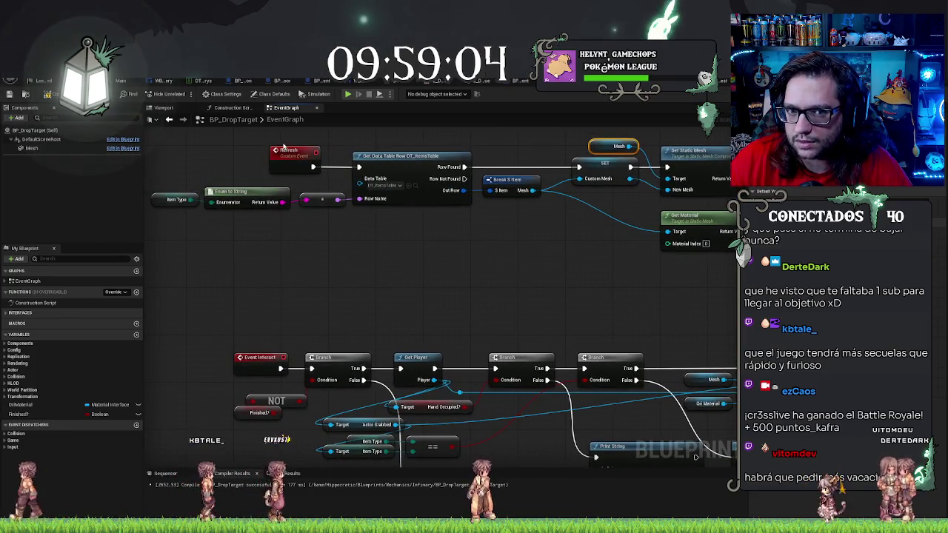
{"action": "left_click", "coordinate": [249, 108]}
{"action": "left_click", "coordinate": [288, 108]}
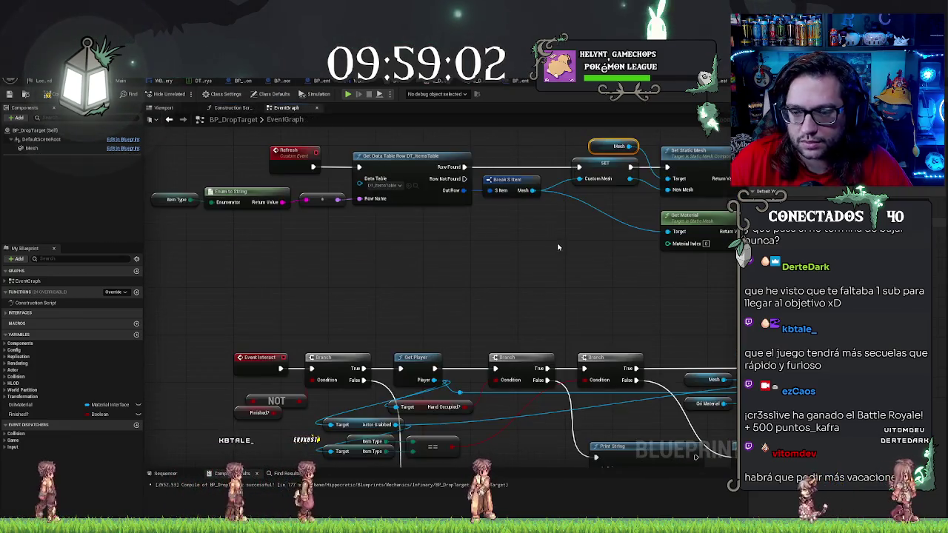
{"action": "left_click_drag", "start_coordinate": [506, 244], "coordinate": [506, 265]}
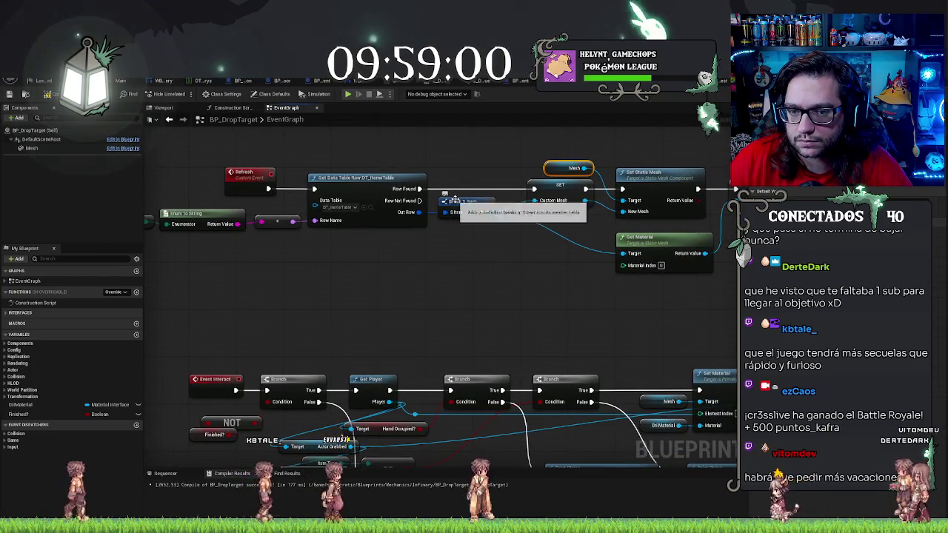
{"action": "left_click_drag", "start_coordinate": [617, 333], "coordinate": [426, 199]}
{"action": "left_click_drag", "start_coordinate": [603, 198], "coordinate": [606, 213]}
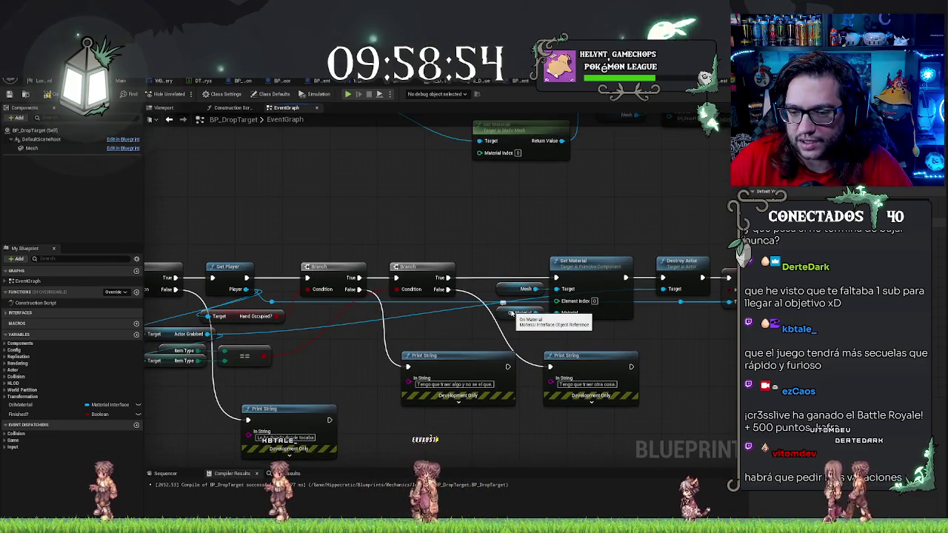
{"action": "left_click_drag", "start_coordinate": [642, 201], "coordinate": [576, 318]}
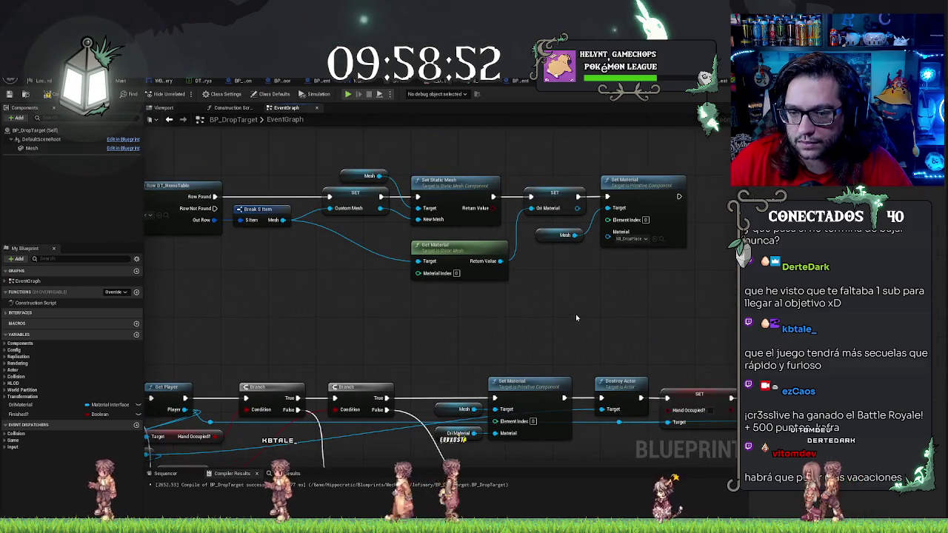
{"action": "left_click", "coordinate": [122, 81]}
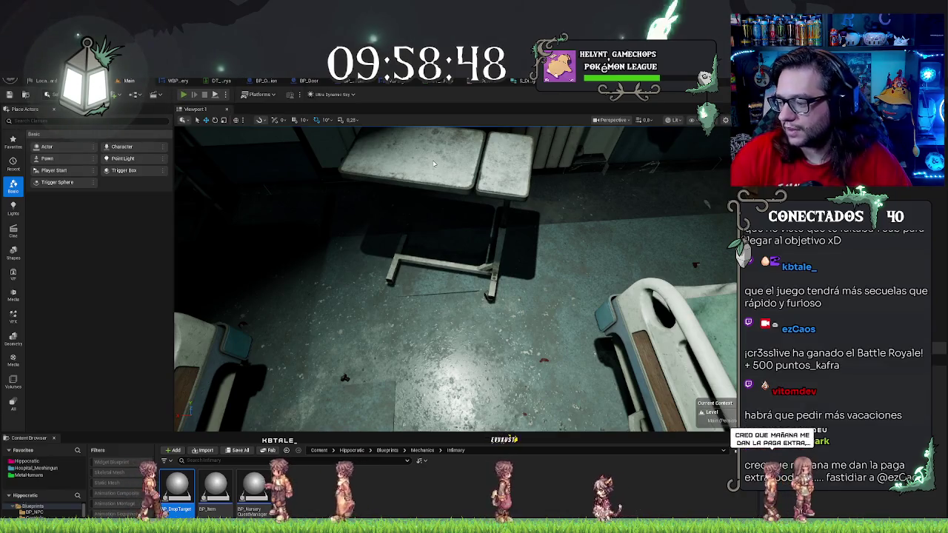
Step: Start Play in Editor with Alt+P, walk past the printer office into the infirmary, and interact toward the corridor
{"action": "key", "text": "alt+p"}
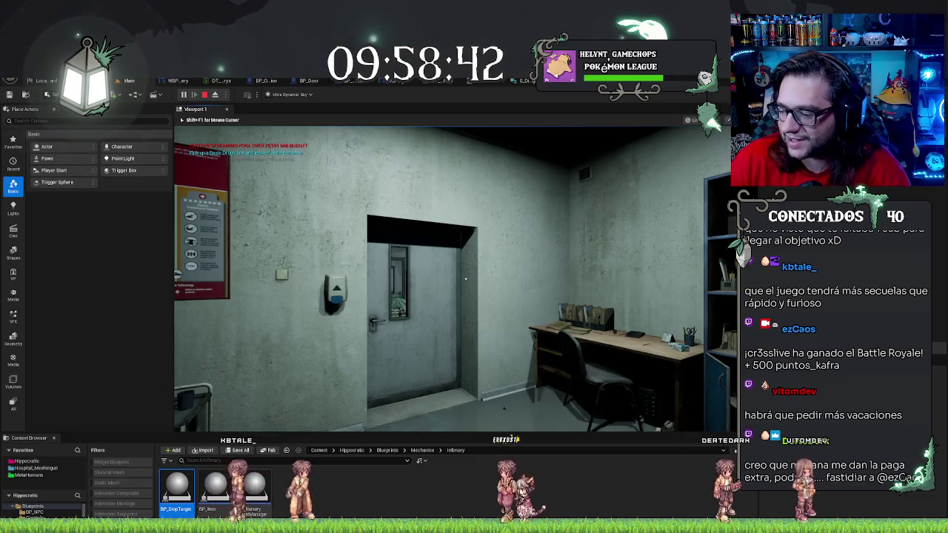
{"action": "key", "text": "w"}
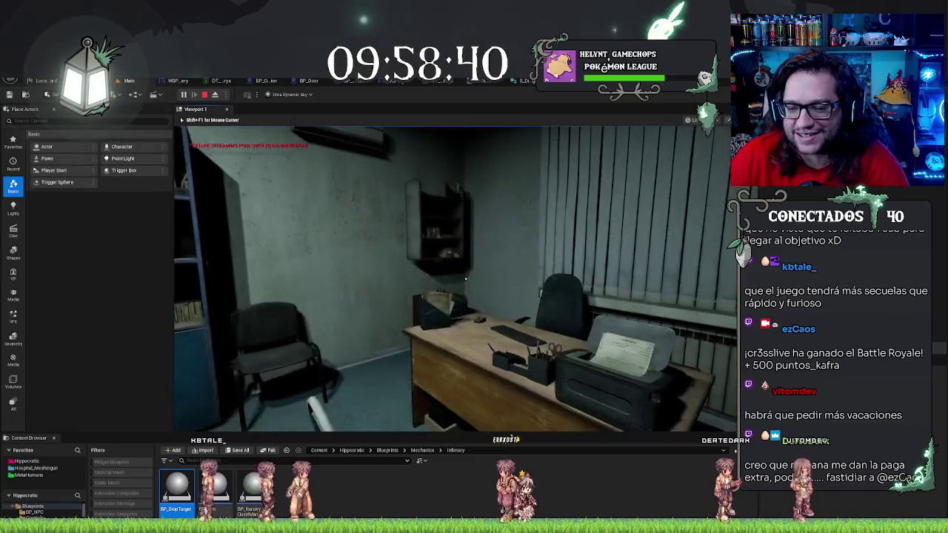
{"action": "key", "text": "w"}
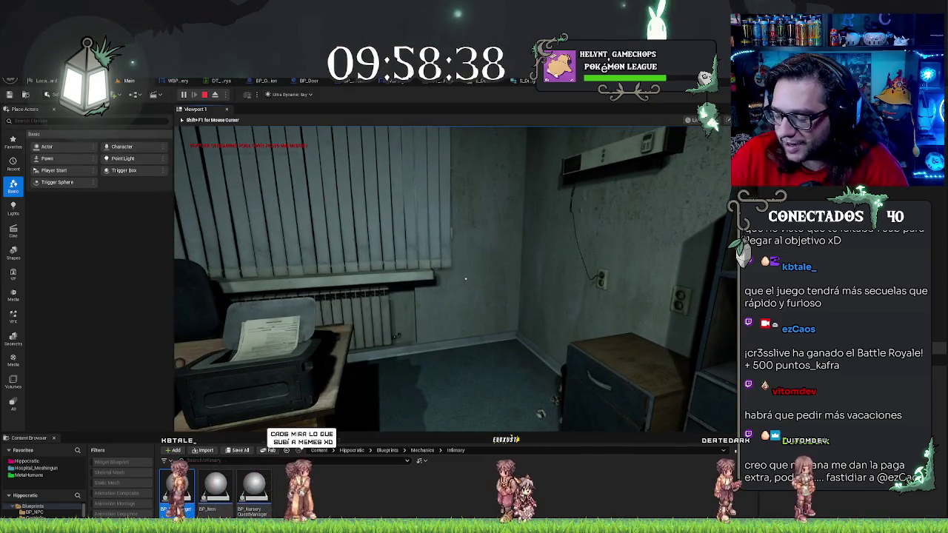
{"action": "key", "text": "w"}
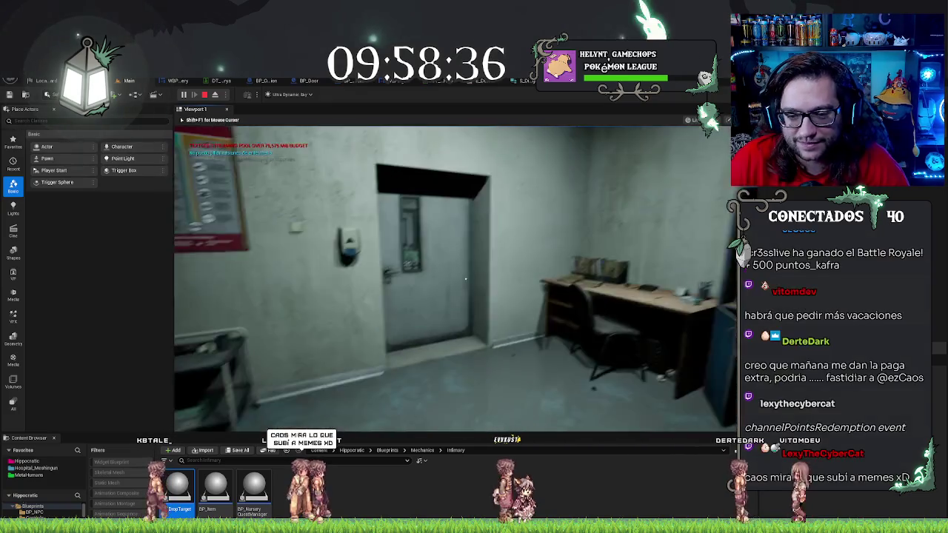
{"action": "key", "text": "w"}
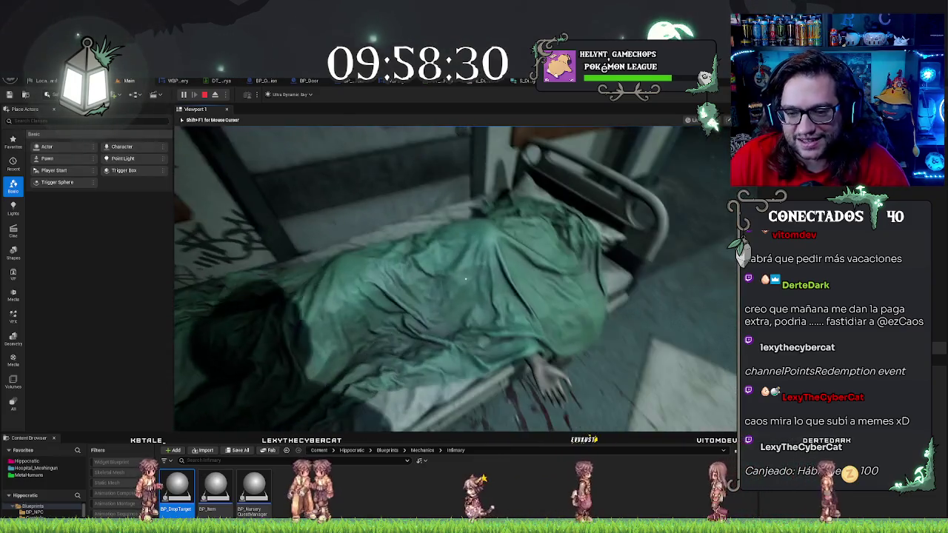
{"action": "key", "text": "e"}
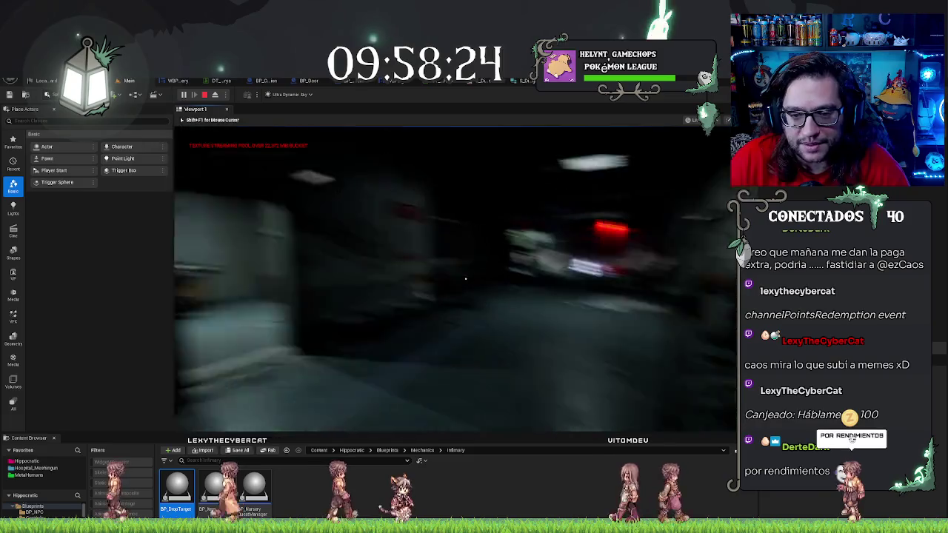
{"action": "key", "text": "e"}
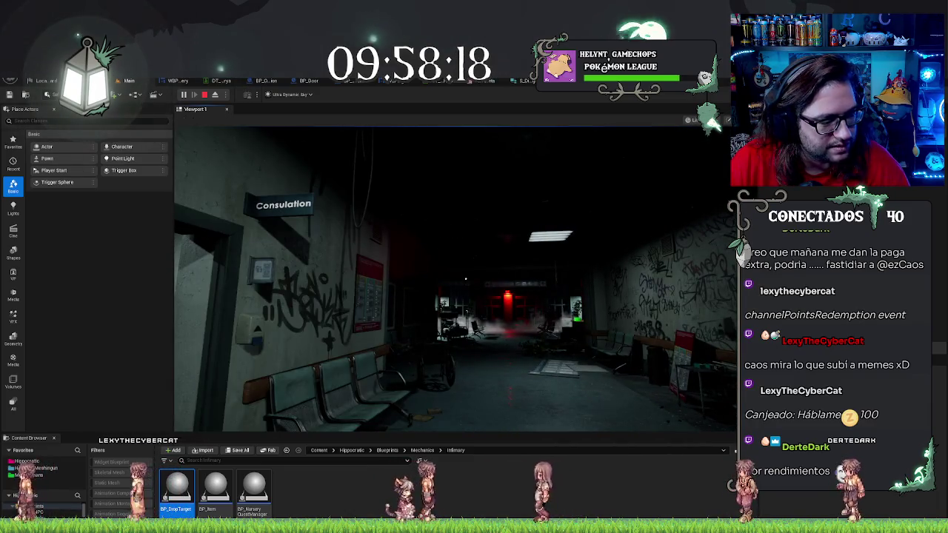
Step: Retry the interaction three times, still getting the nursing-missions debug message, then switch to Discord
{"action": "key", "text": "e"}
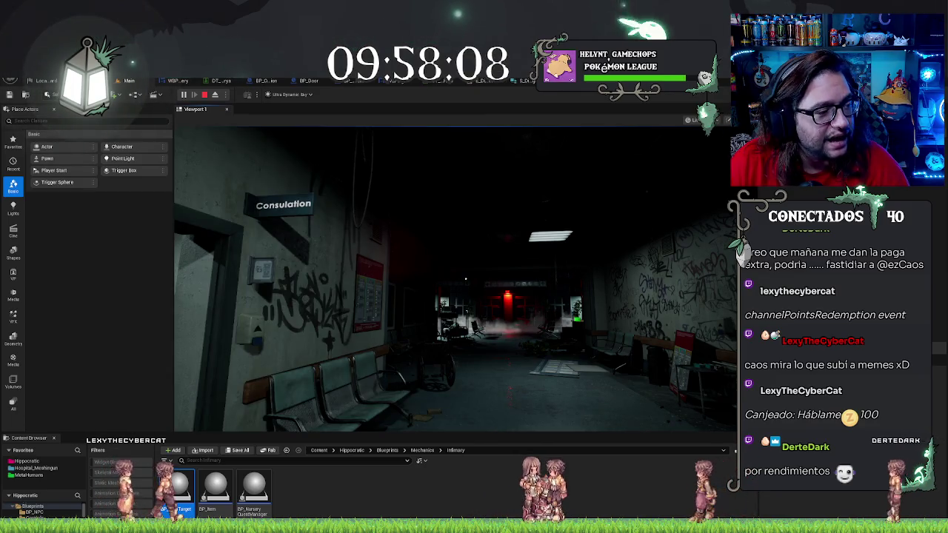
{"action": "key", "text": "e"}
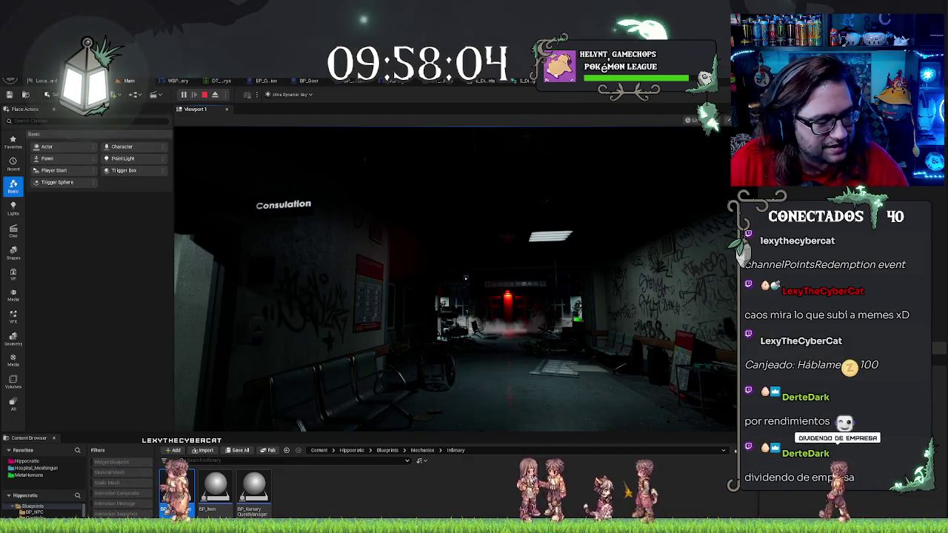
{"action": "key", "text": "e"}
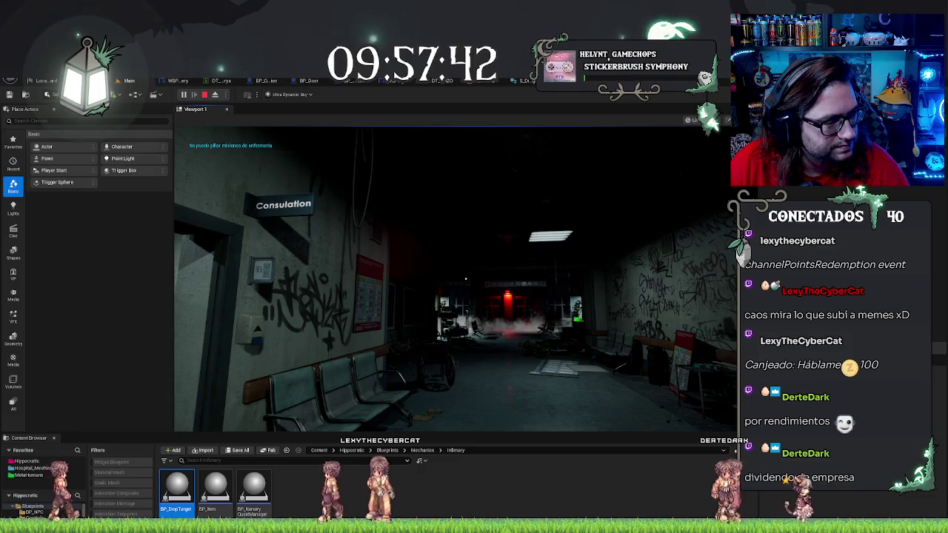
{"action": "key", "text": "alt+Tab"}
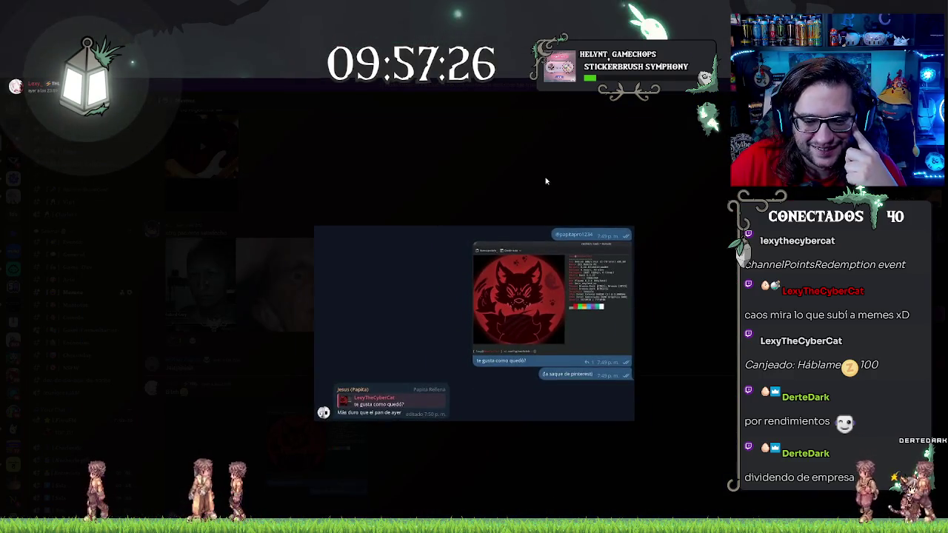
Step: Enlarge the patient meme in Discord, close the preview, and switch back to the Unreal Editor
{"action": "left_click", "coordinate": [546, 180]}
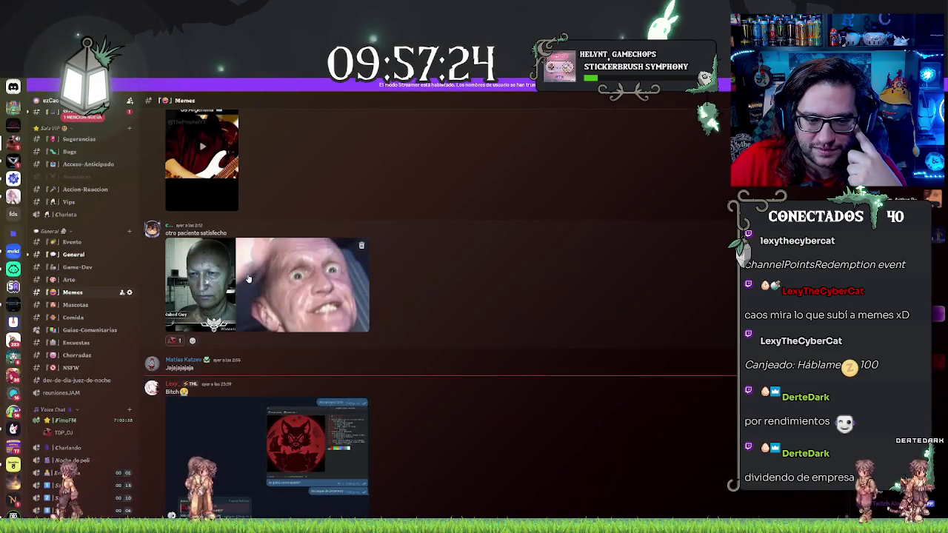
{"action": "left_click", "coordinate": [249, 278]}
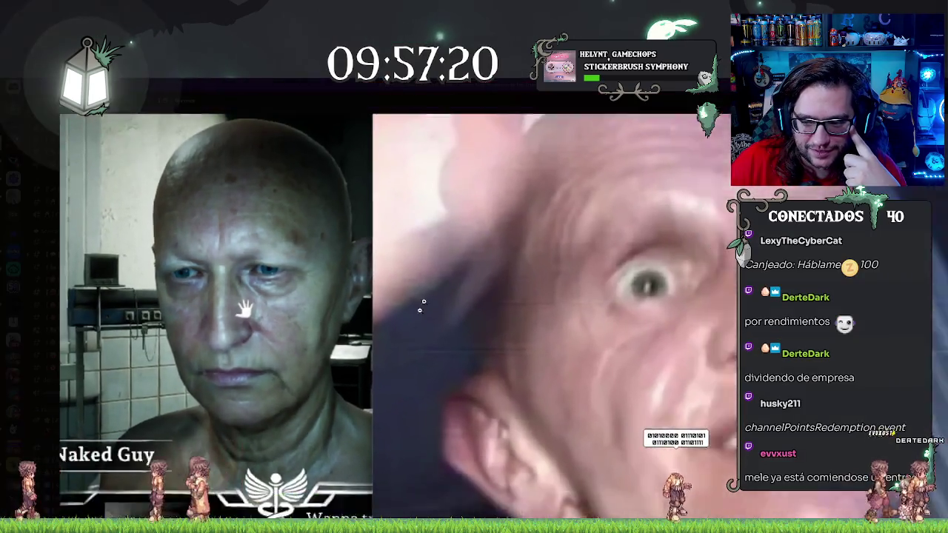
{"action": "key", "text": "Escape"}
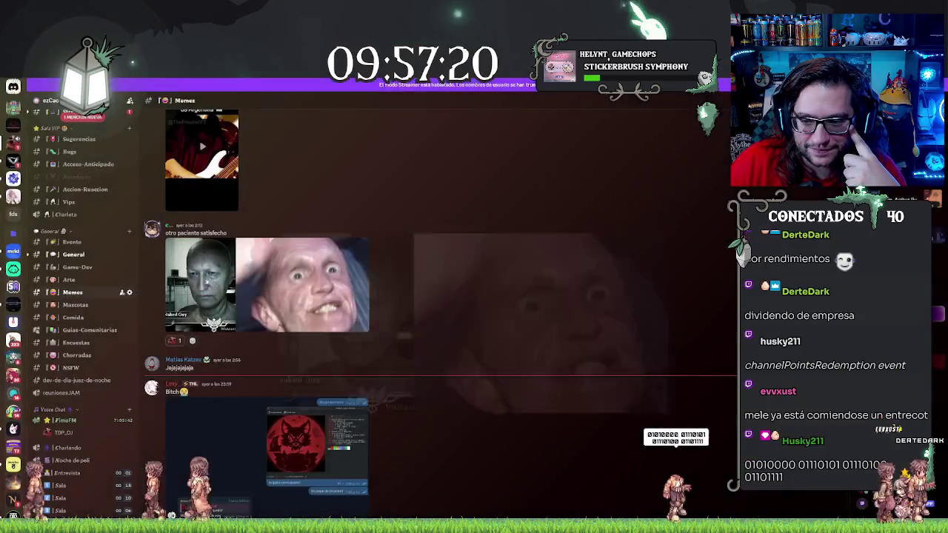
{"action": "key", "text": "alt+Tab"}
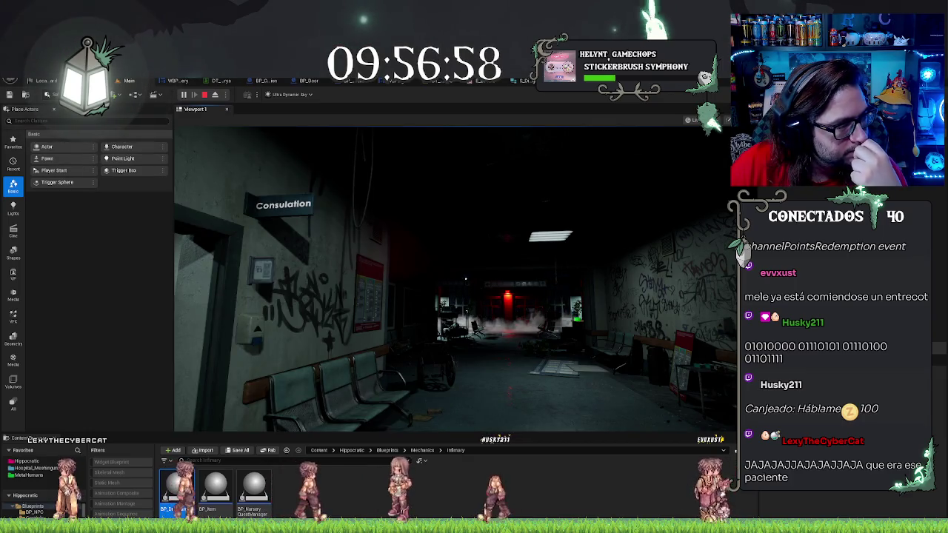
Step: Walk from the waiting room through the red-lit and dark corridors toward the lit reception room
{"action": "left_click", "coordinate": [597, 257]}
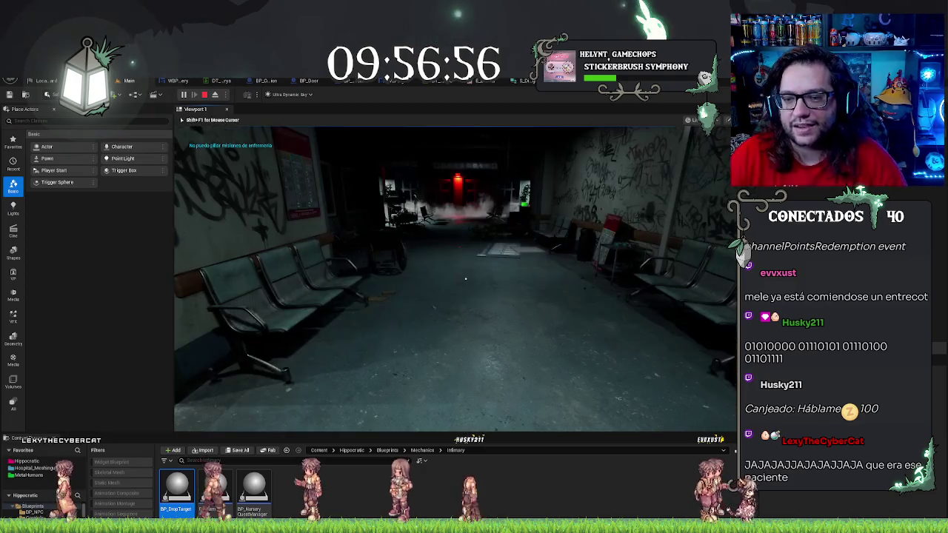
{"action": "key", "text": "w"}
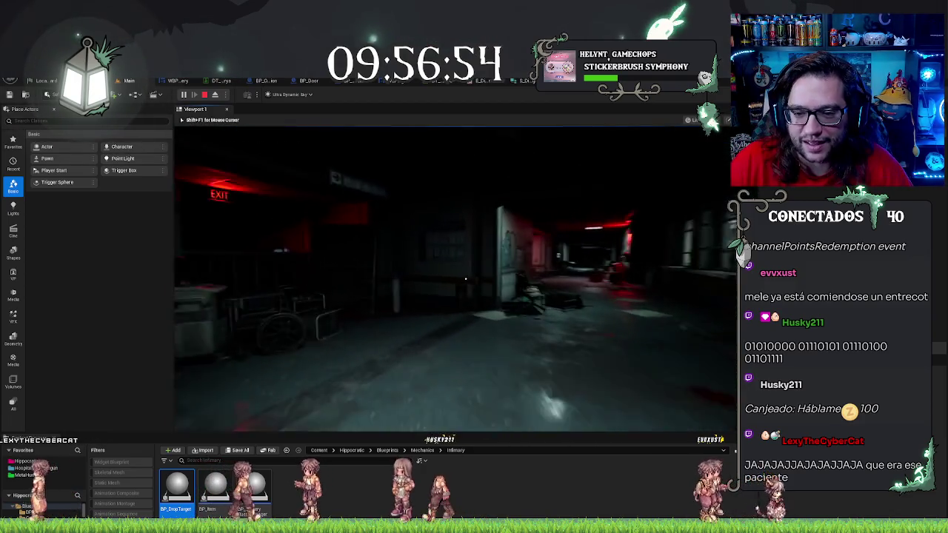
{"action": "key", "text": "w"}
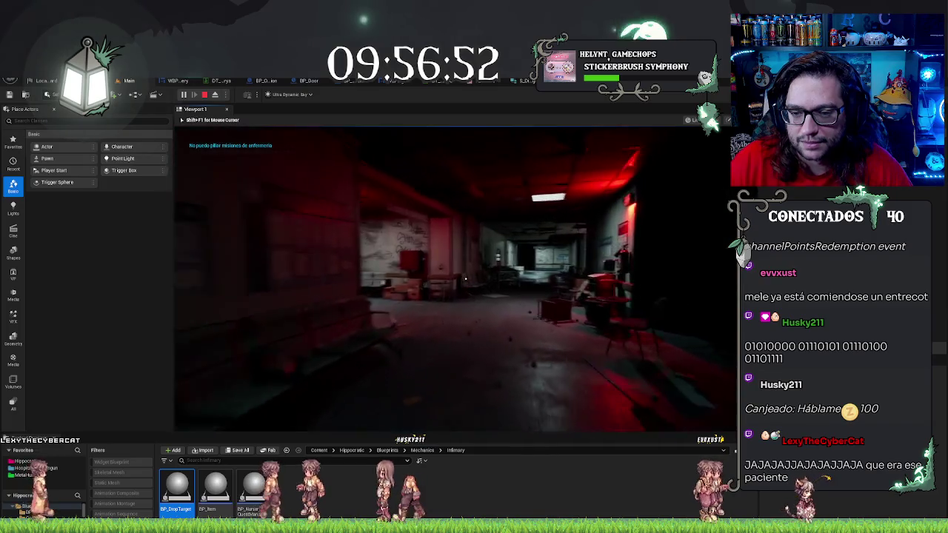
{"action": "key", "text": "w"}
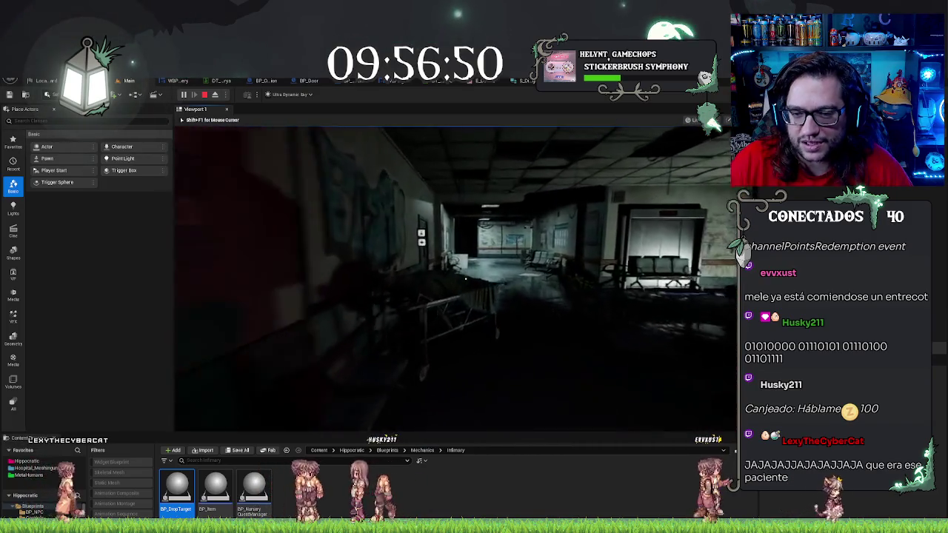
{"action": "key", "text": "w"}
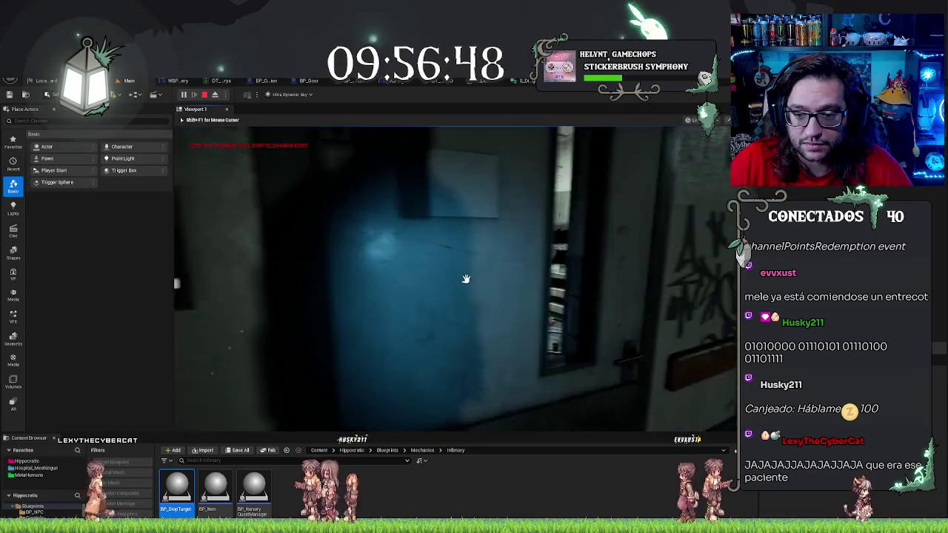
{"action": "key", "text": "w"}
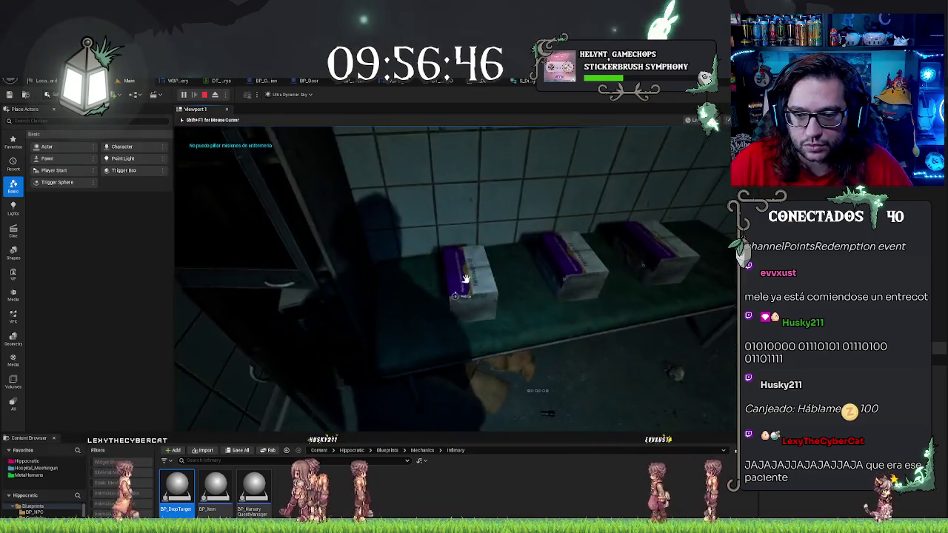
{"action": "key", "text": "w"}
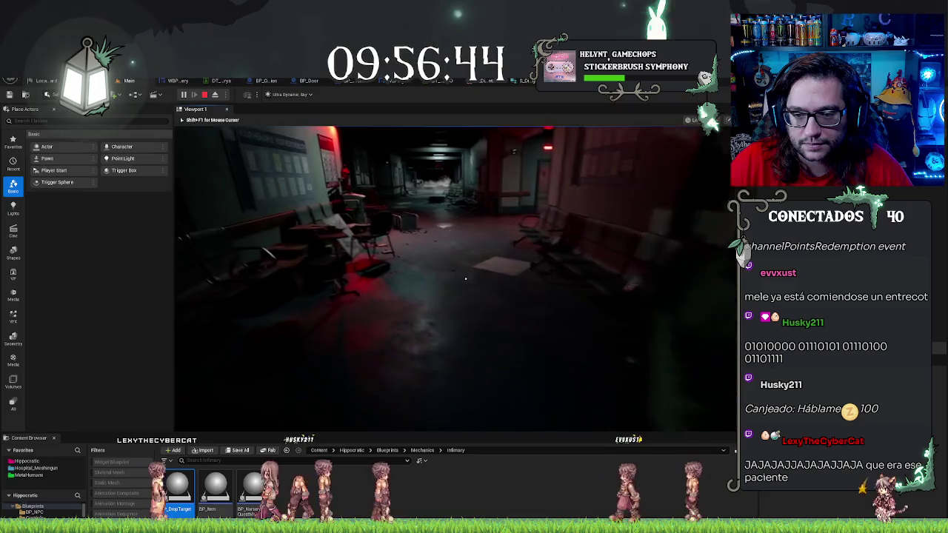
{"action": "key", "text": "w"}
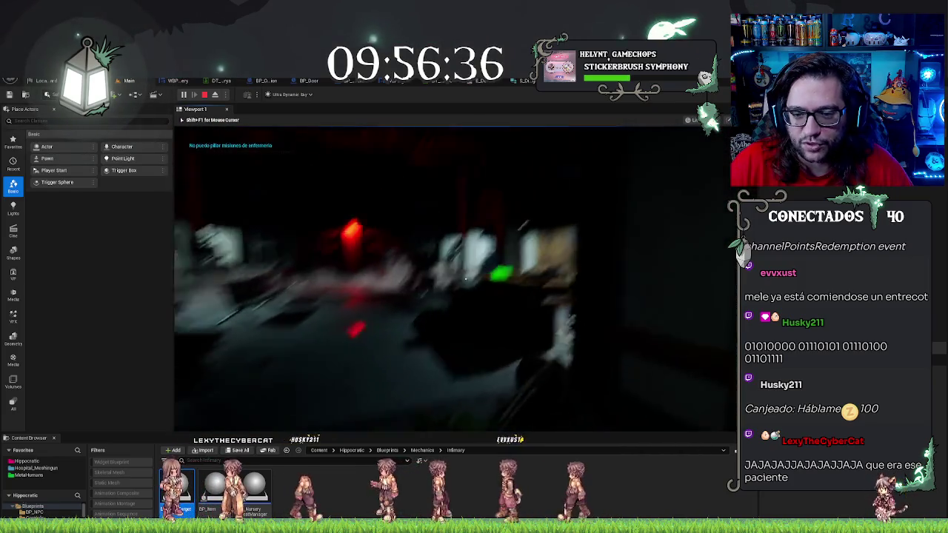
{"action": "key", "text": "w"}
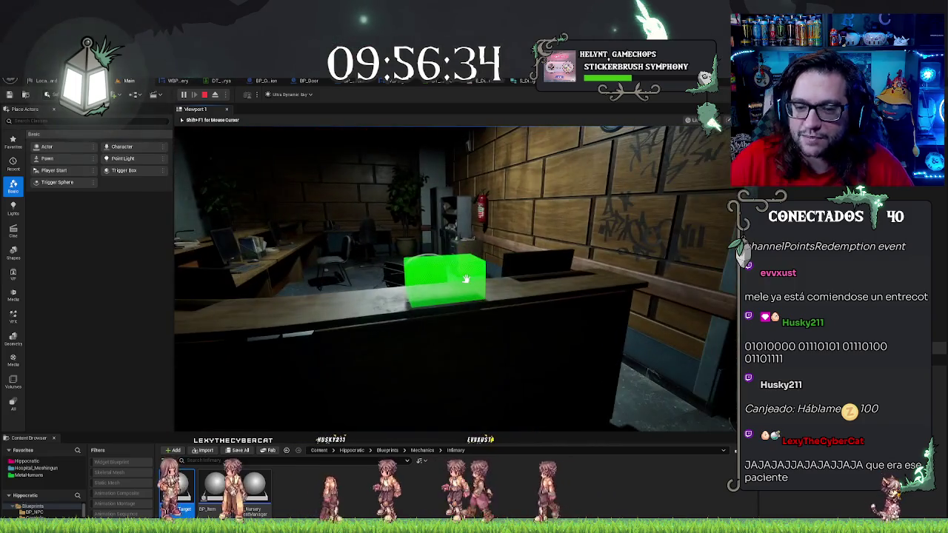
Step: Pick up the Ferrosulph medicine box on the desk to inspect it, then put it down
{"action": "key", "text": "e"}
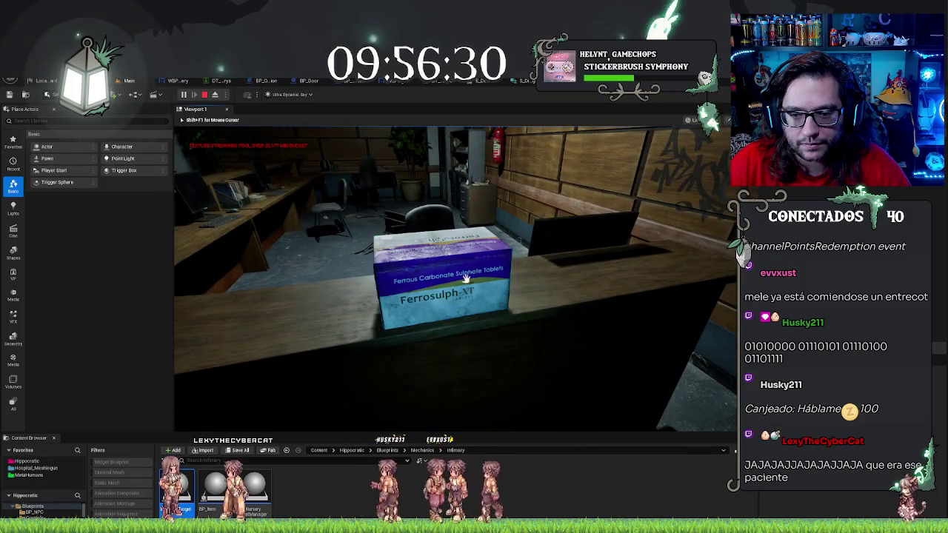
{"action": "left_click", "coordinate": [466, 278]}
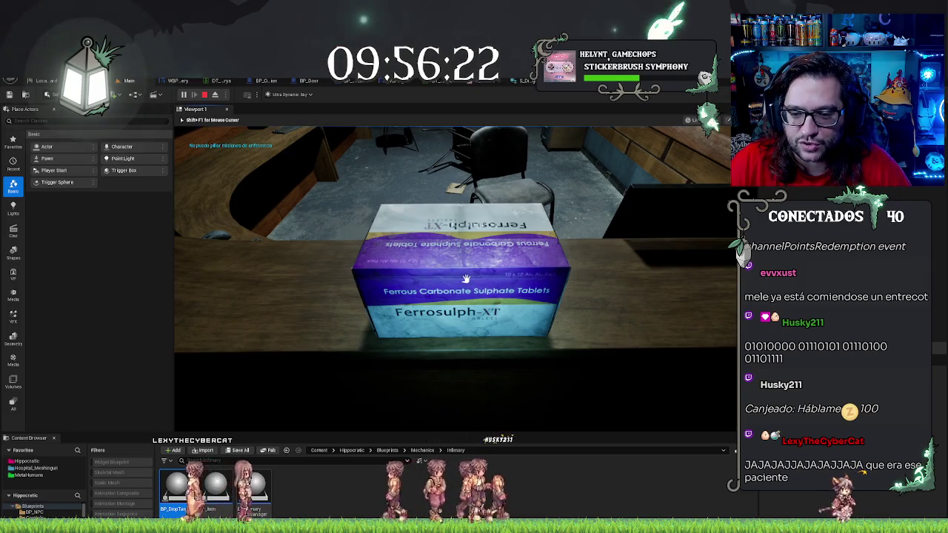
{"action": "left_click", "coordinate": [466, 278]}
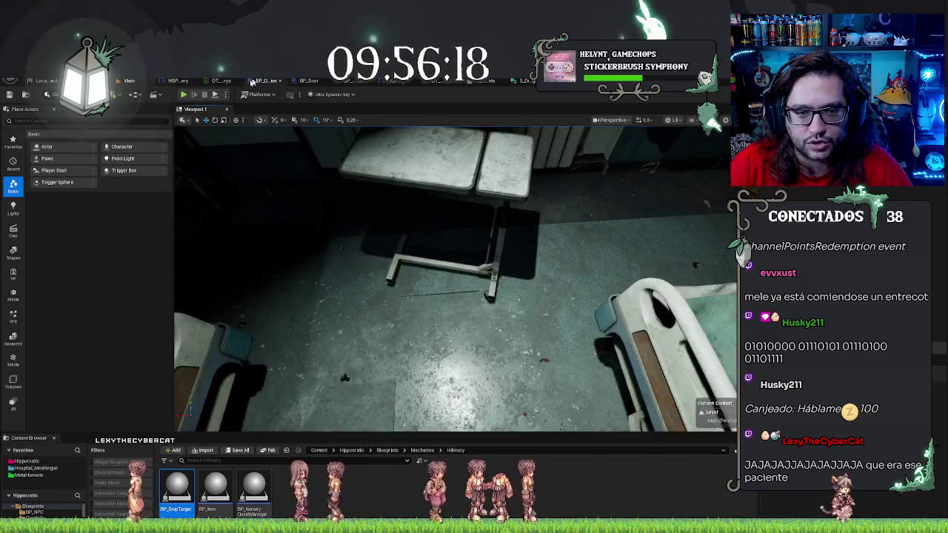
Step: Stop the playtest, start a new one with Alt+P, and walk through the hallway to the patient's room
{"action": "key", "text": "Escape"}
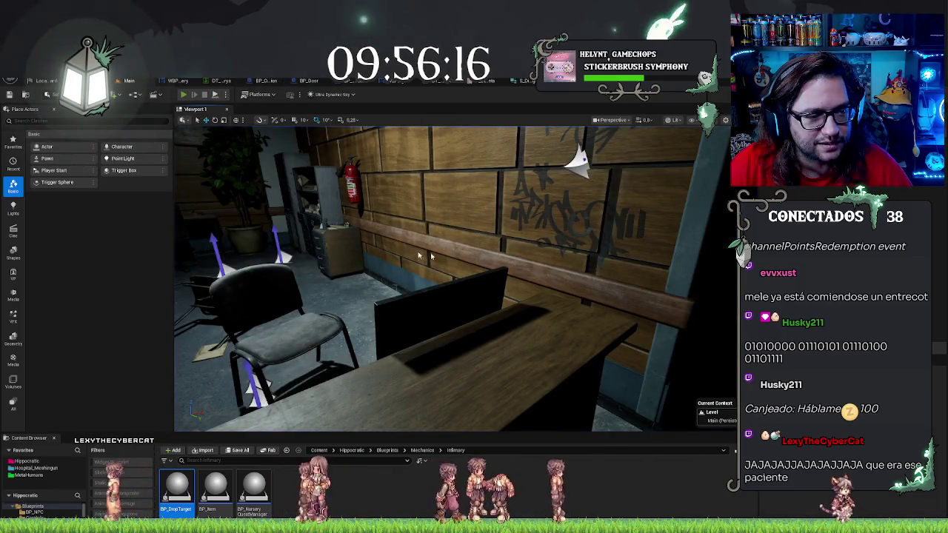
{"action": "key", "text": "alt+p"}
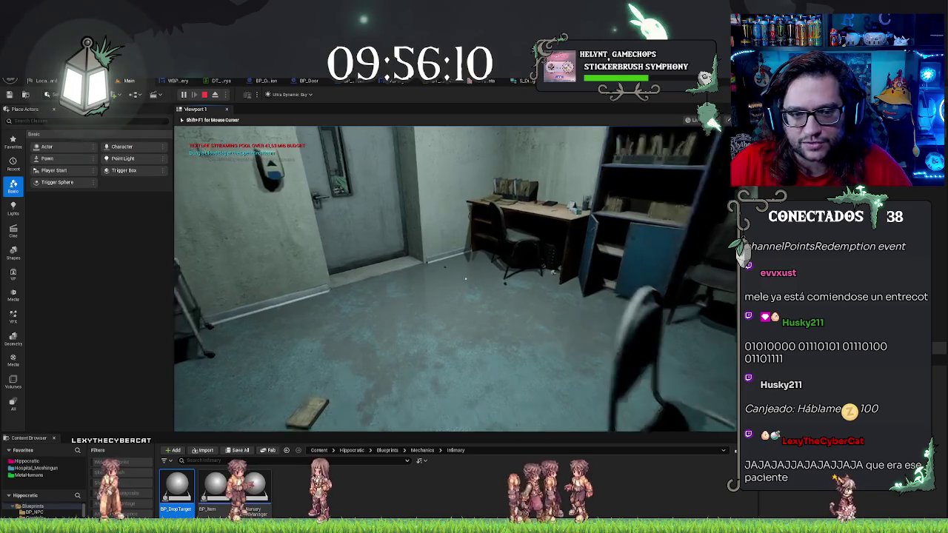
{"action": "key", "text": "w"}
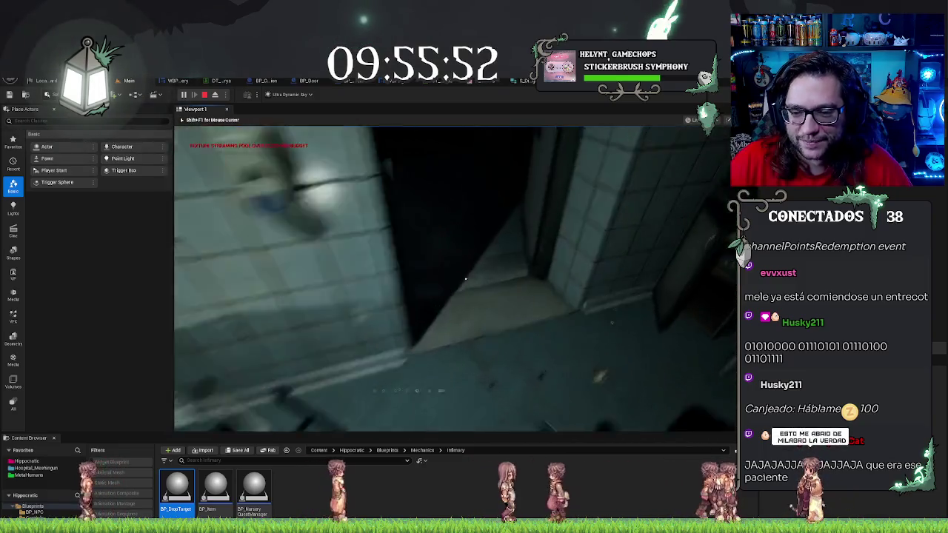
{"action": "key", "text": "e"}
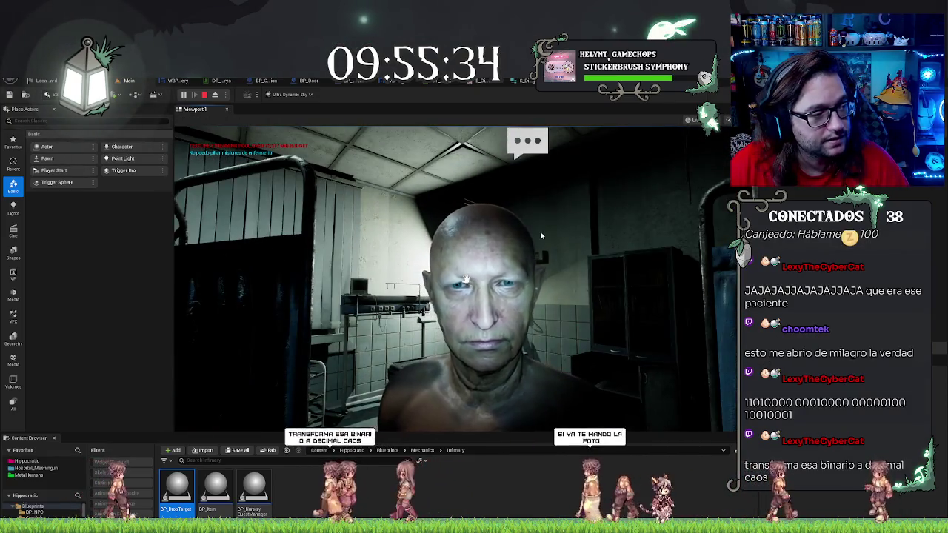
Step: Talk to the patient and accept his surgery request to start the operation
{"action": "key", "text": "e"}
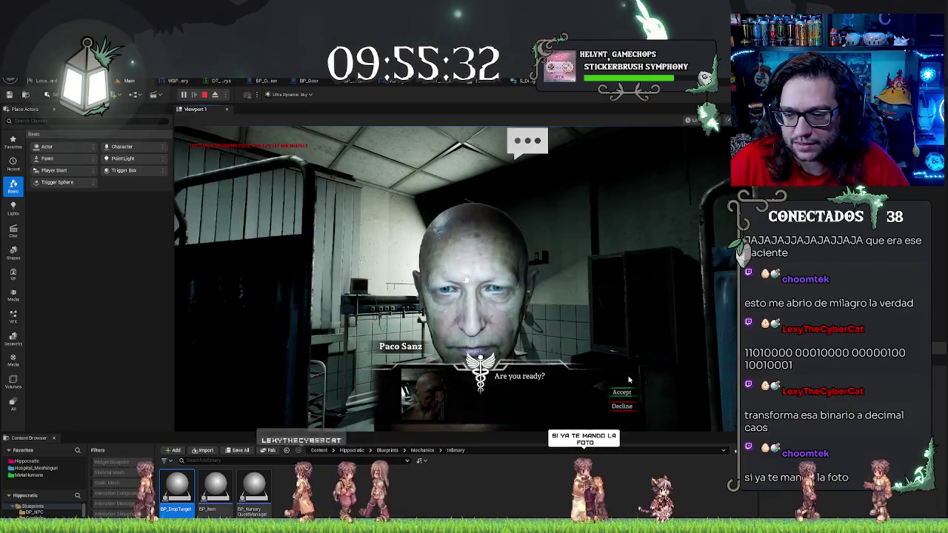
{"action": "left_click", "coordinate": [621, 392]}
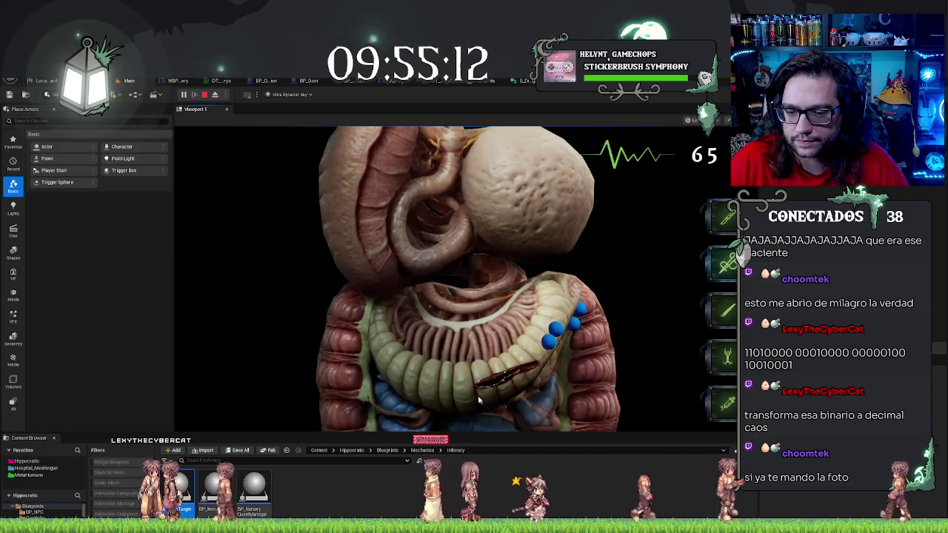
{"action": "left_click", "coordinate": [536, 373]}
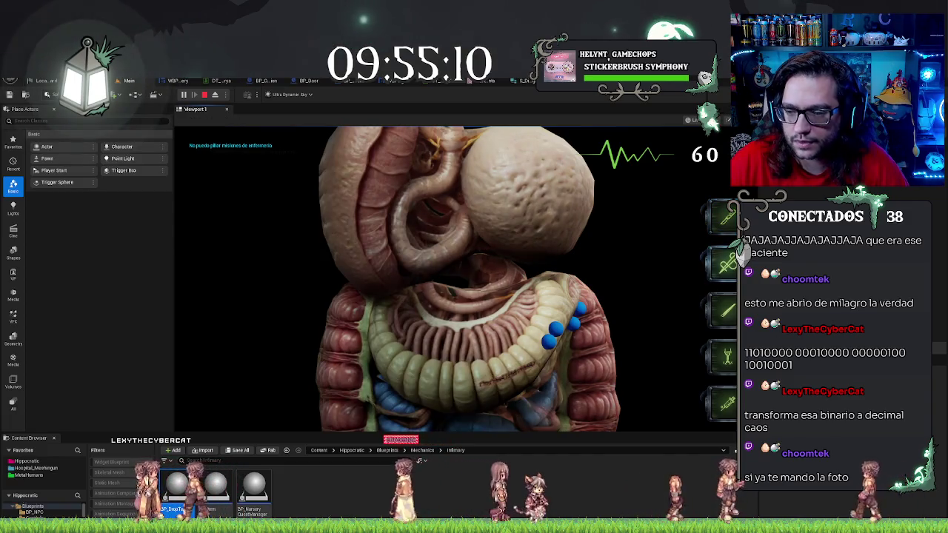
Step: Click away each of the three blue markers on the intestines until the surgery ends
{"action": "left_click", "coordinate": [553, 339]}
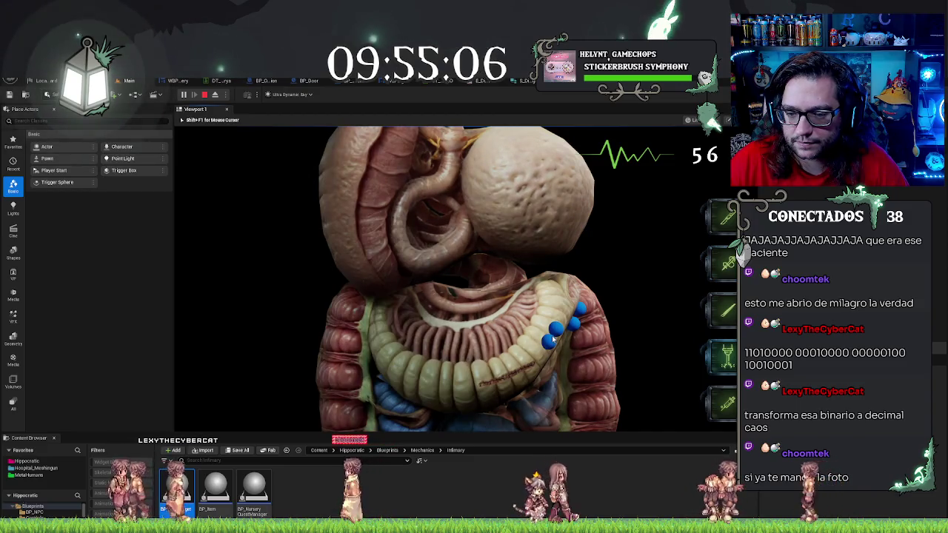
{"action": "left_click", "coordinate": [553, 340]}
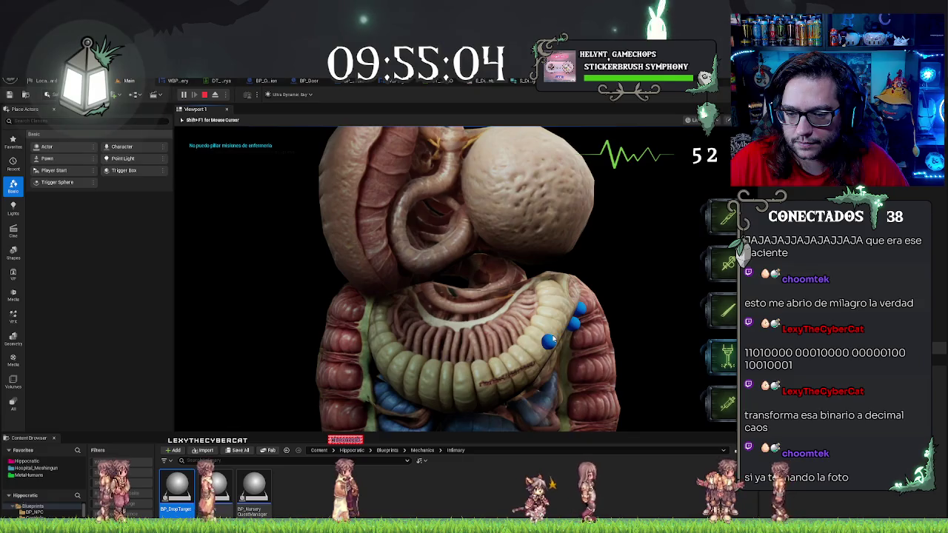
{"action": "left_click", "coordinate": [553, 340]}
{"action": "left_click", "coordinate": [574, 324]}
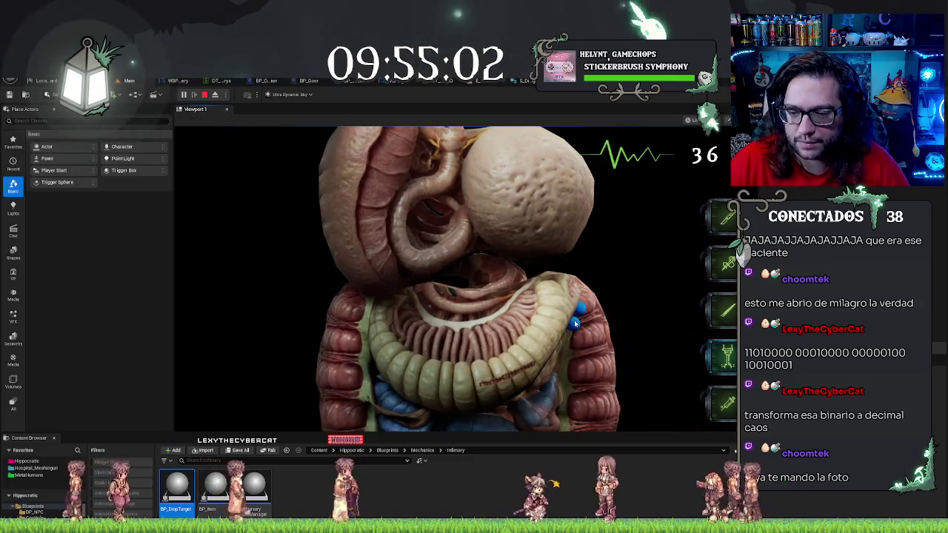
{"action": "left_click", "coordinate": [574, 324]}
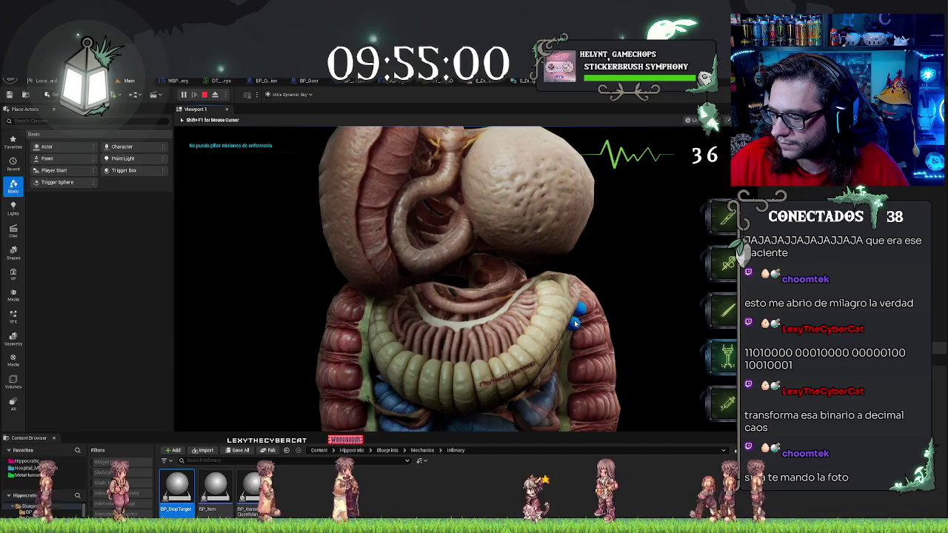
{"action": "left_click", "coordinate": [575, 324]}
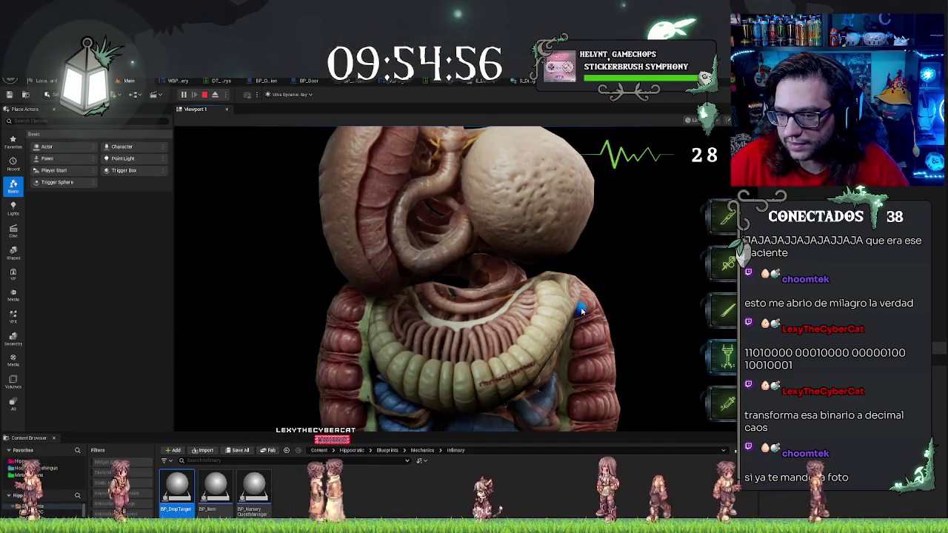
{"action": "left_click", "coordinate": [581, 311]}
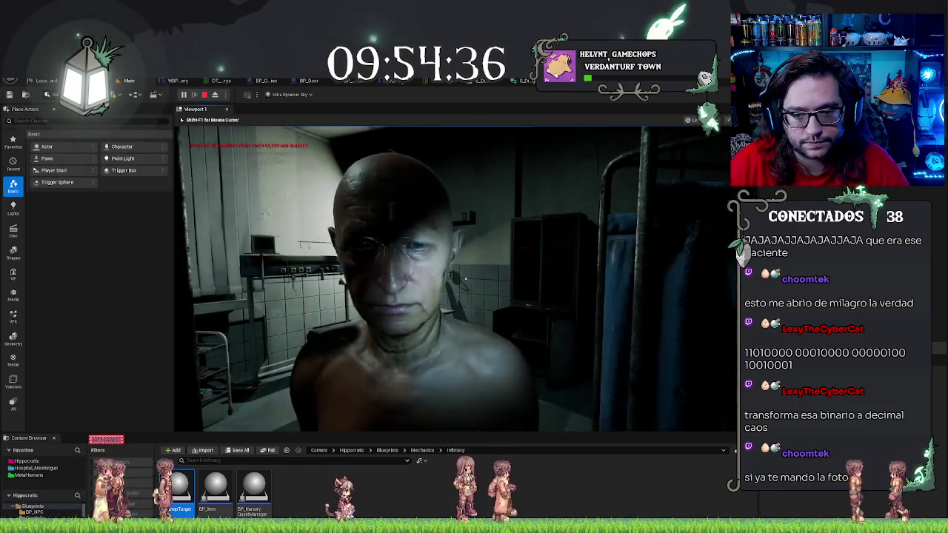
Step: Talk to the patient, get through the dialogue, and cut along the abdomen's marked incision line
{"action": "key", "text": "e"}
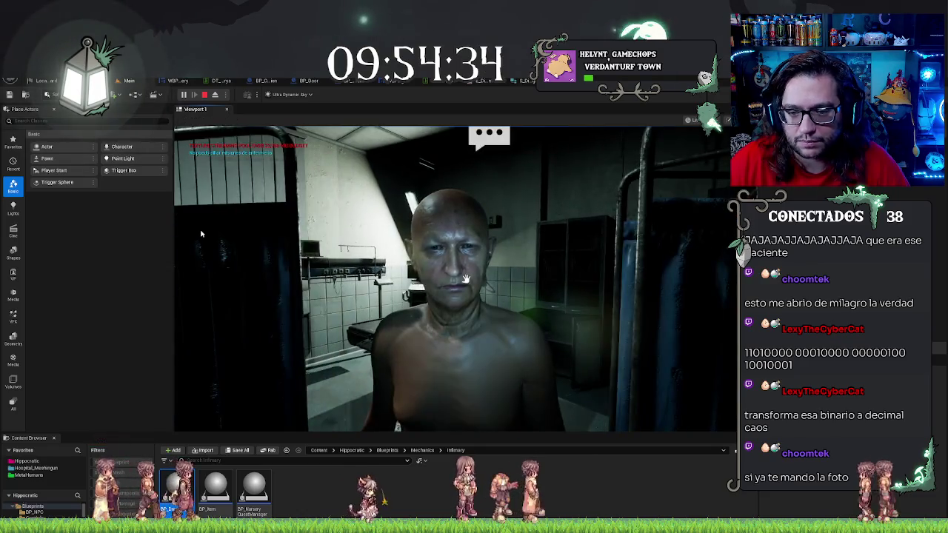
{"action": "left_click", "coordinate": [622, 378]}
{"action": "left_click", "coordinate": [624, 379]}
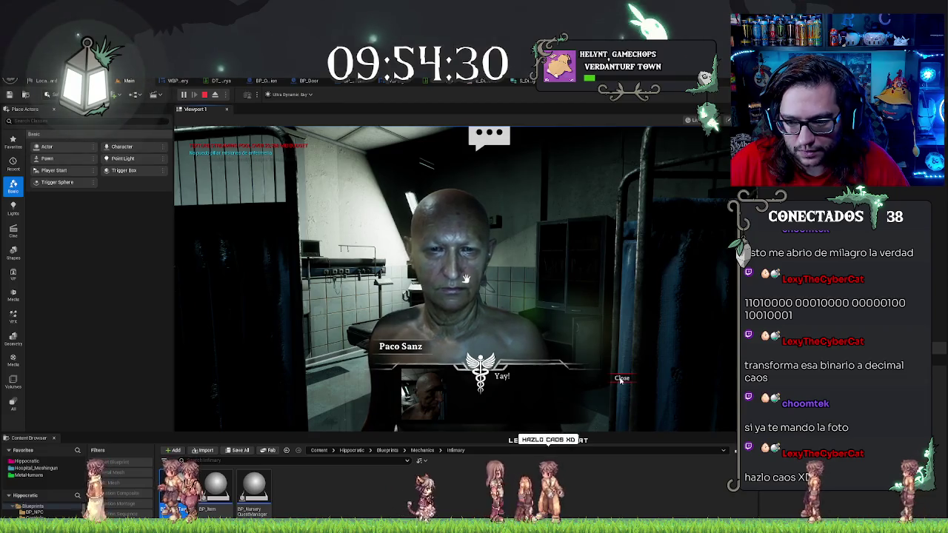
{"action": "left_click", "coordinate": [621, 393]}
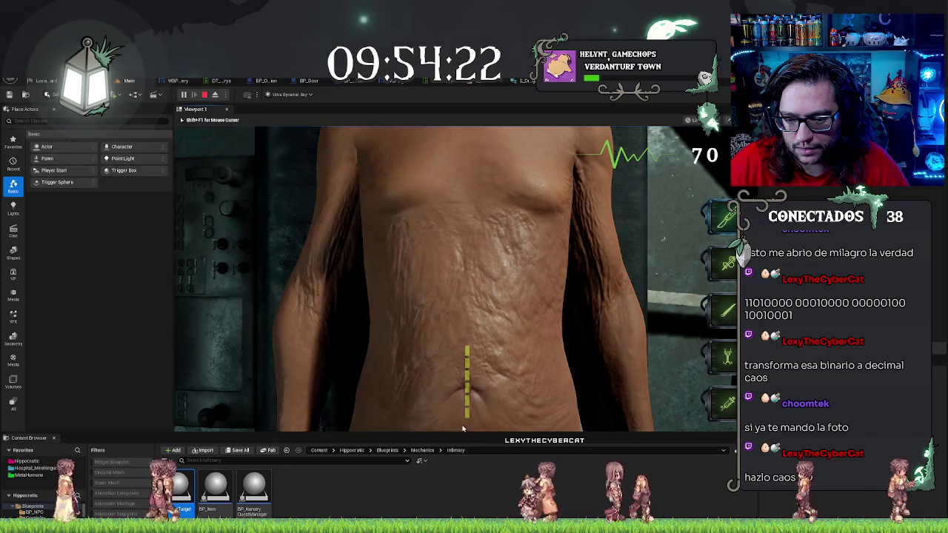
{"action": "left_click_drag", "start_coordinate": [468, 356], "coordinate": [464, 417]}
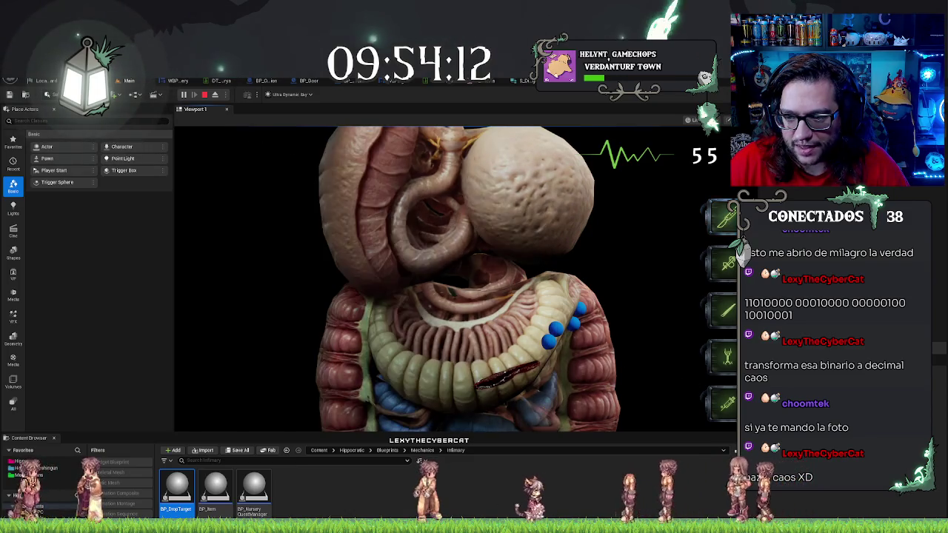
Step: Open the intestines and treat each blue wound marker on them
{"action": "left_click", "coordinate": [474, 330]}
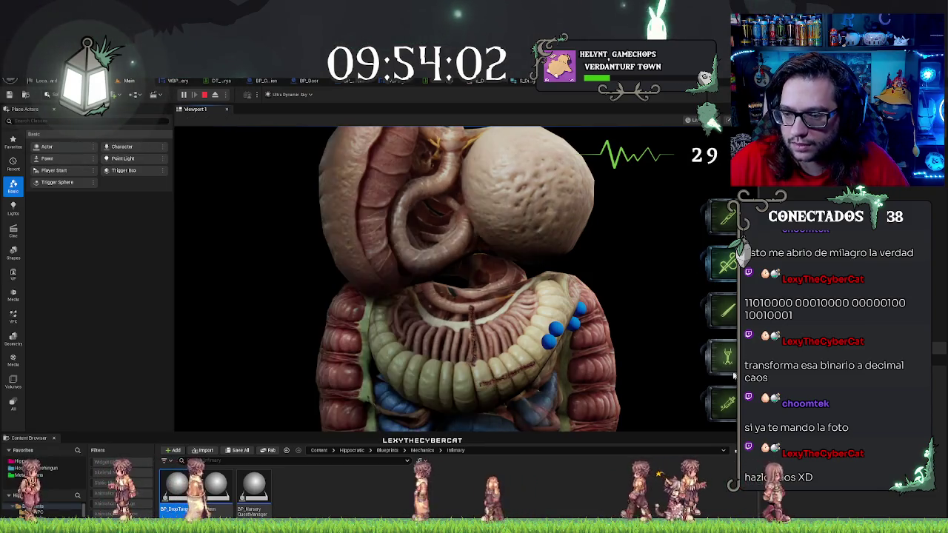
{"action": "left_click", "coordinate": [553, 346]}
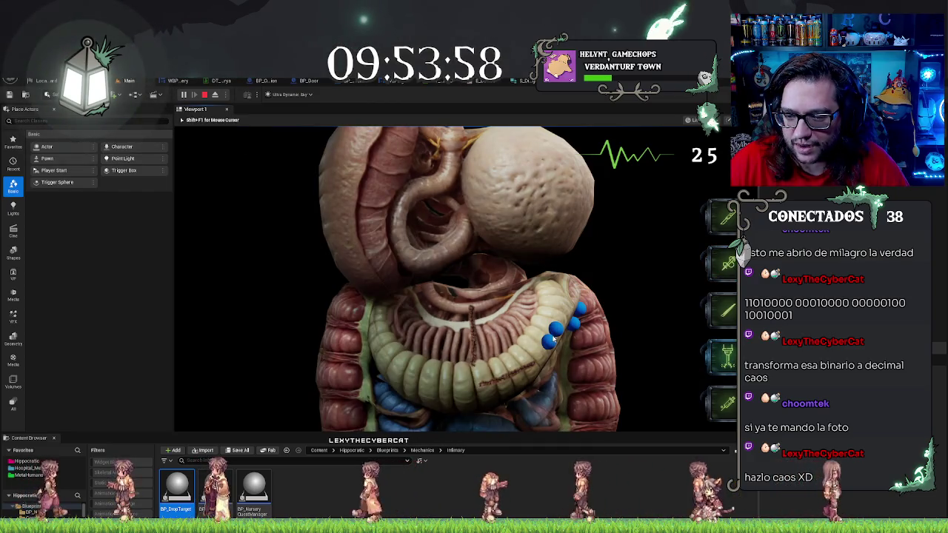
{"action": "left_click", "coordinate": [553, 339]}
{"action": "left_click", "coordinate": [556, 331]}
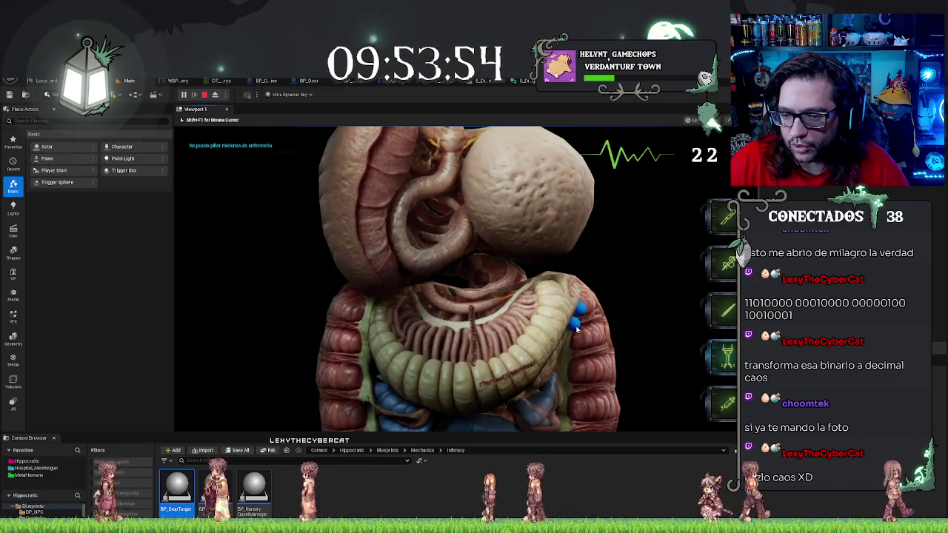
{"action": "left_click", "coordinate": [575, 325]}
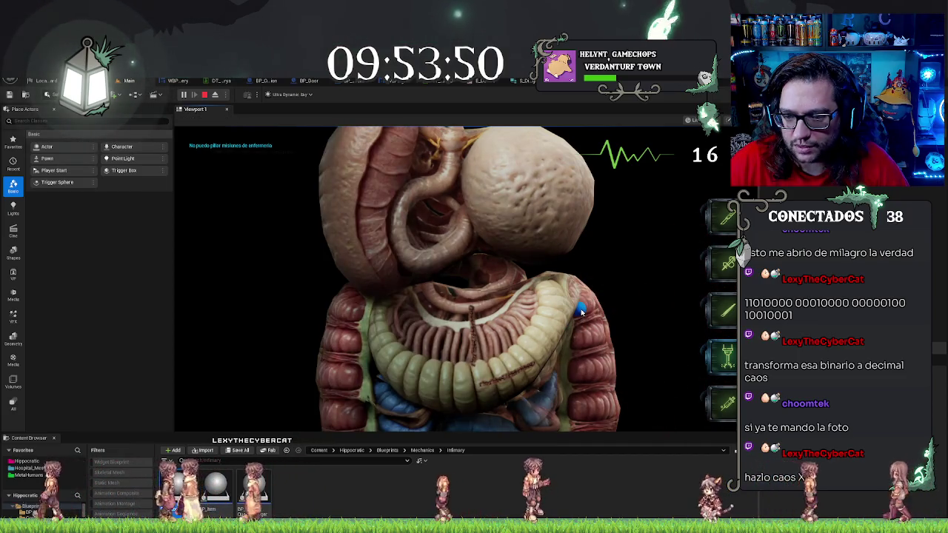
{"action": "left_click", "coordinate": [581, 311]}
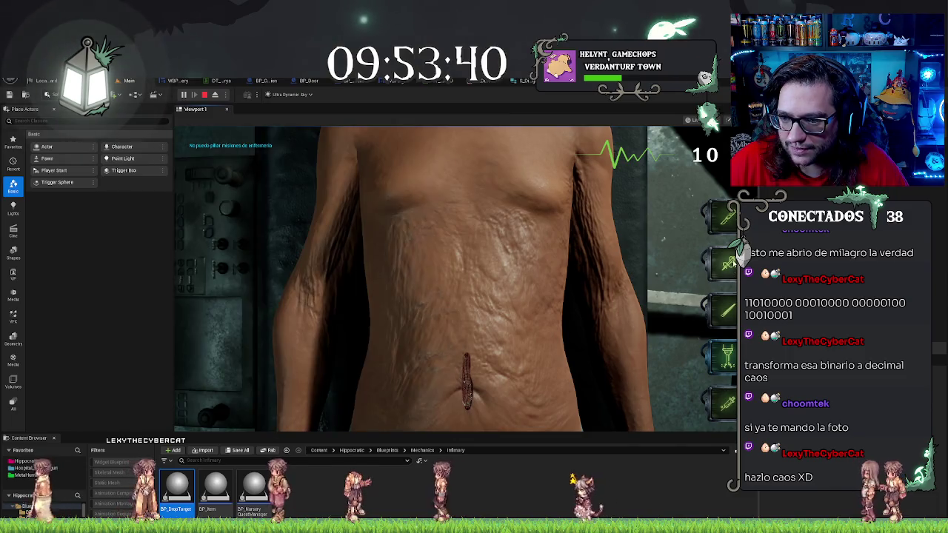
Step: Suture the abdominal incision closed
{"action": "left_click", "coordinate": [483, 360]}
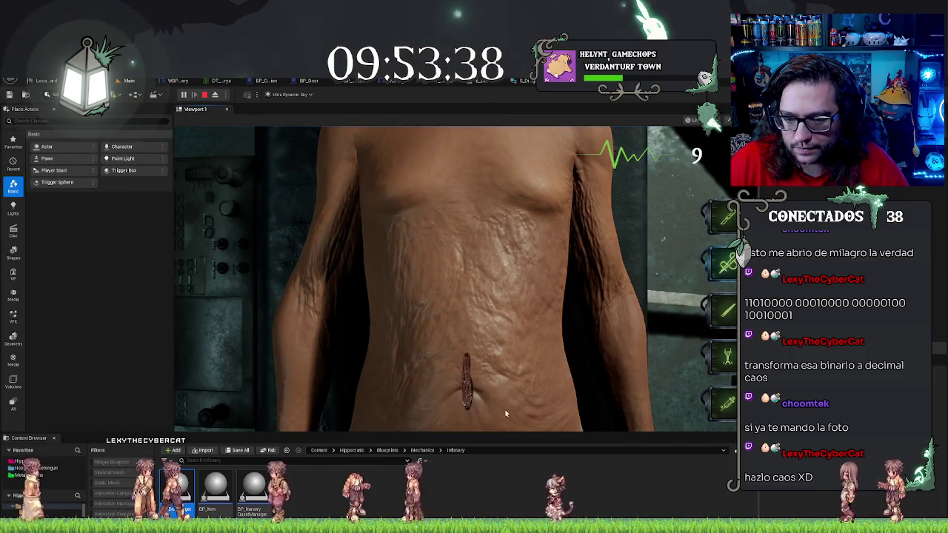
{"action": "left_click", "coordinate": [461, 356]}
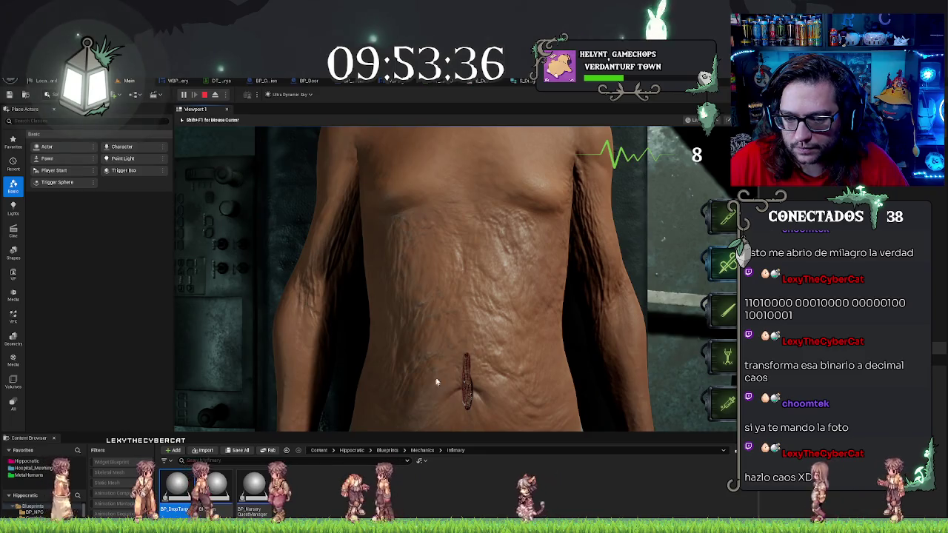
{"action": "left_click", "coordinate": [460, 370]}
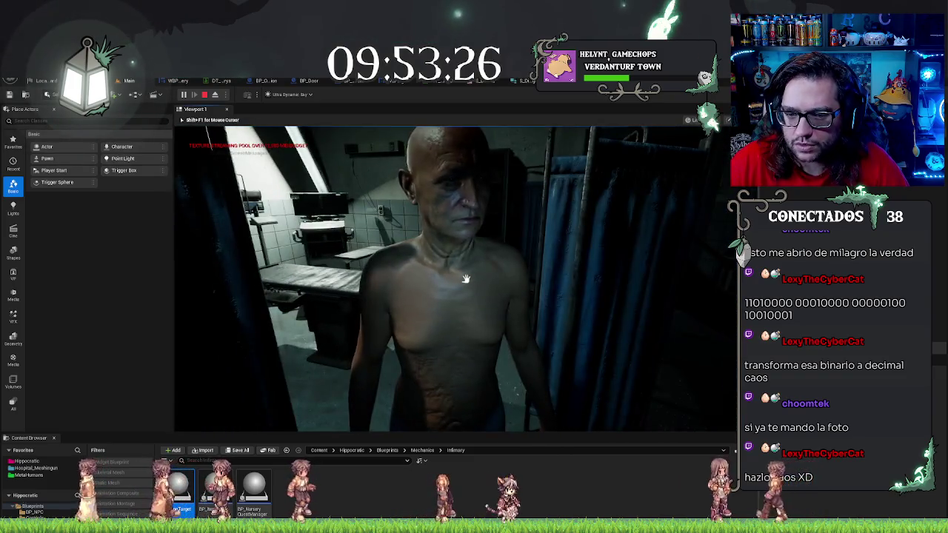
Step: Click the patient several times to test the mission trigger, then open his dialogue with E
{"action": "left_click", "coordinate": [466, 279]}
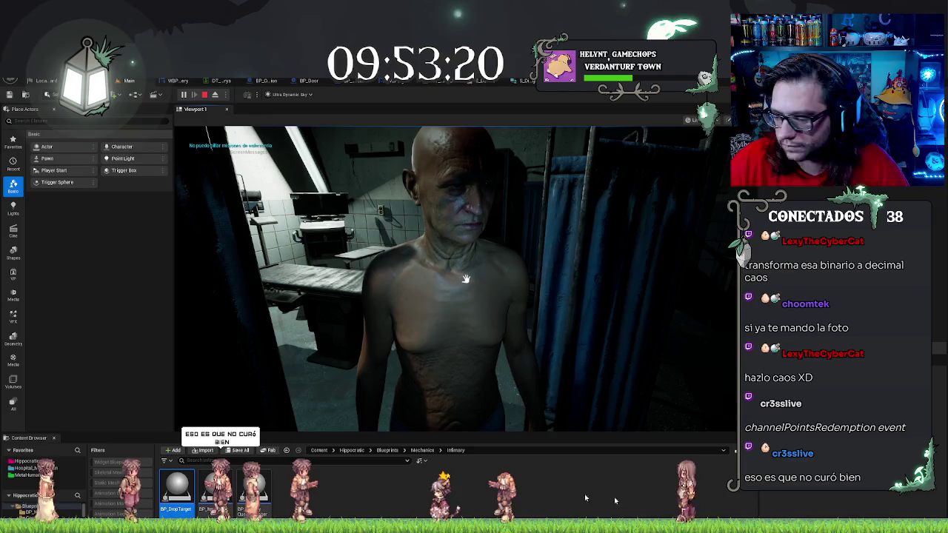
{"action": "left_click", "coordinate": [465, 279]}
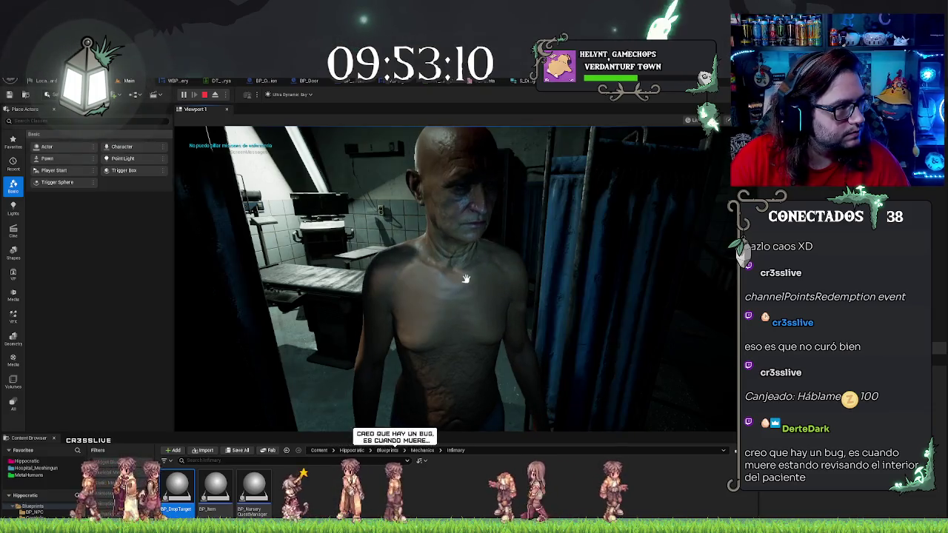
{"action": "left_click", "coordinate": [466, 279]}
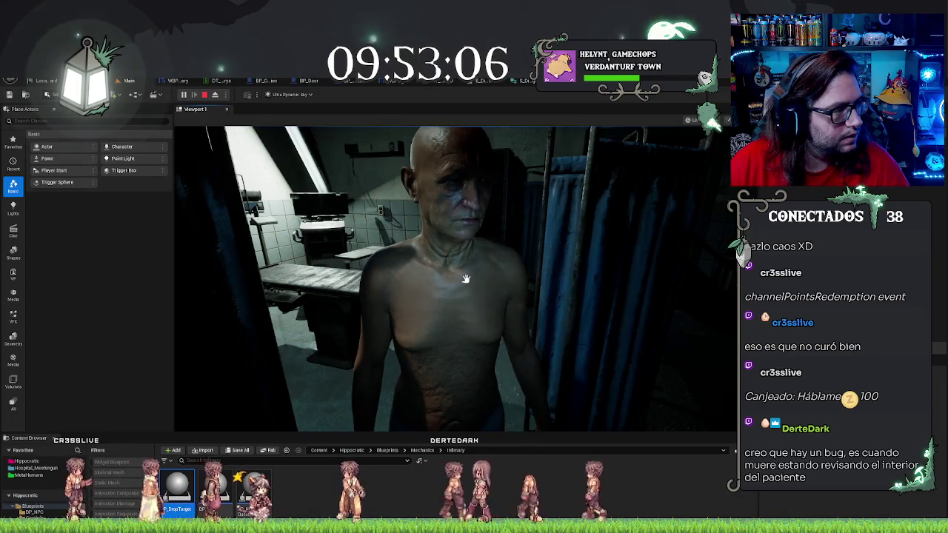
{"action": "left_click", "coordinate": [466, 278]}
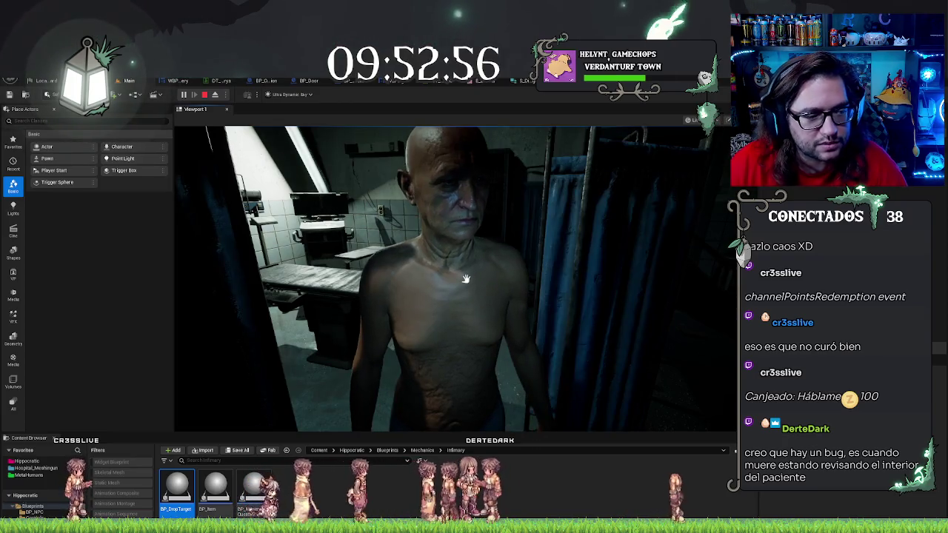
{"action": "left_click", "coordinate": [465, 278]}
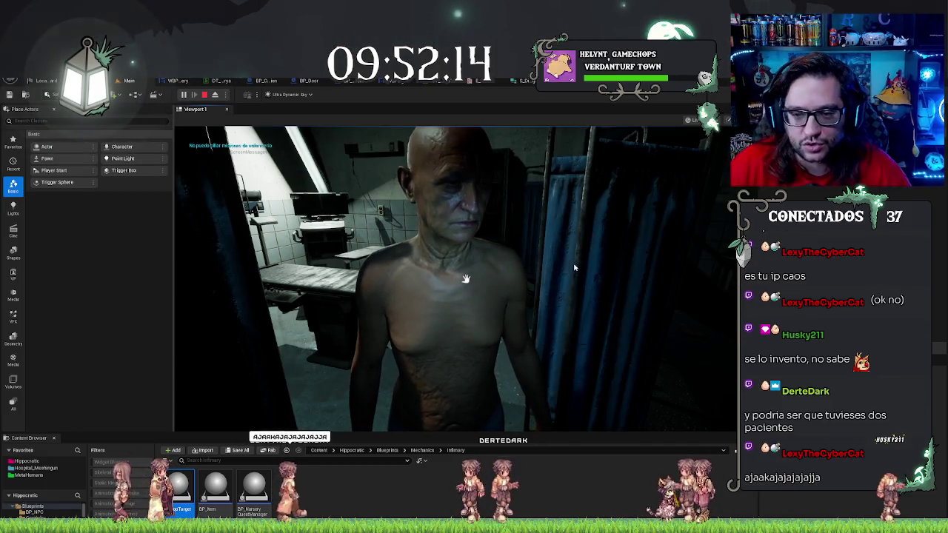
{"action": "key", "text": "e"}
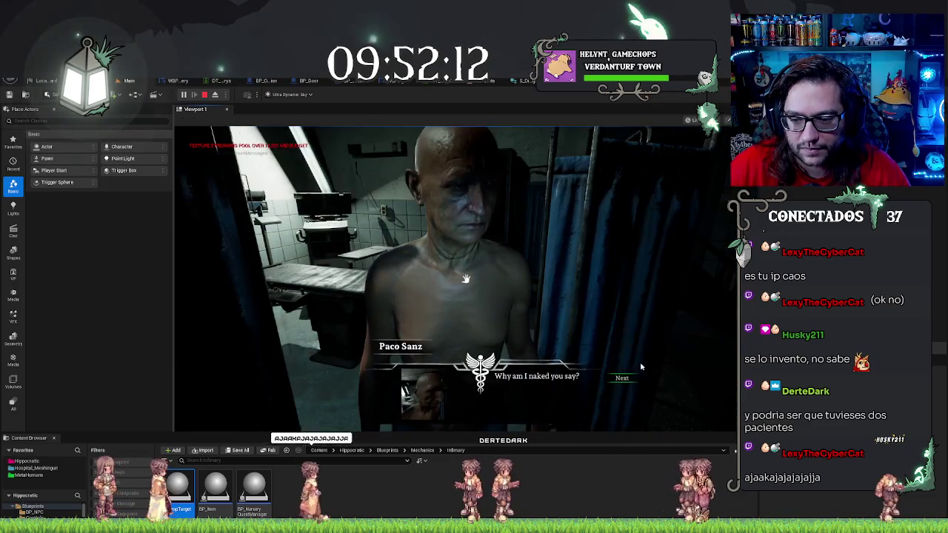
Step: Go through Next, Accept and Close in the patient's dialogue, release the mouse, and stop the play session
{"action": "left_click", "coordinate": [622, 379]}
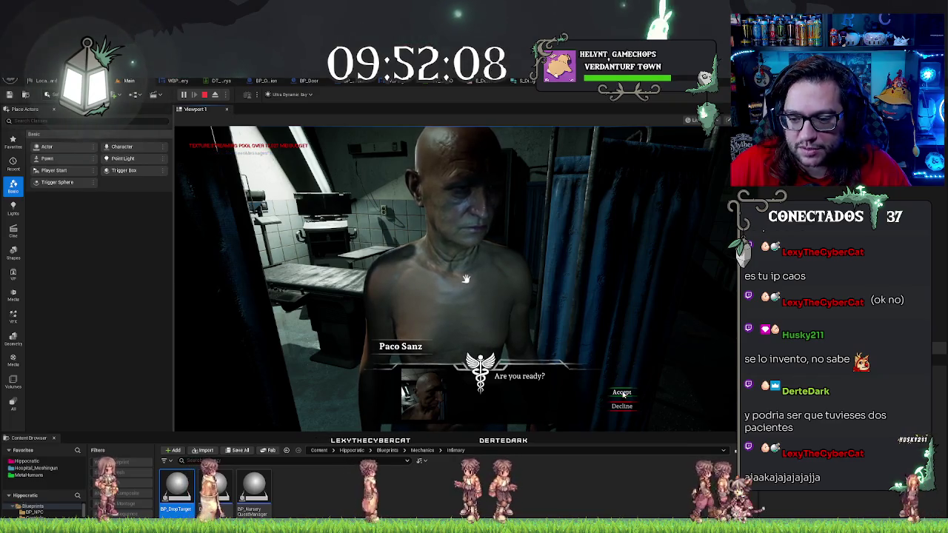
{"action": "left_click", "coordinate": [622, 392]}
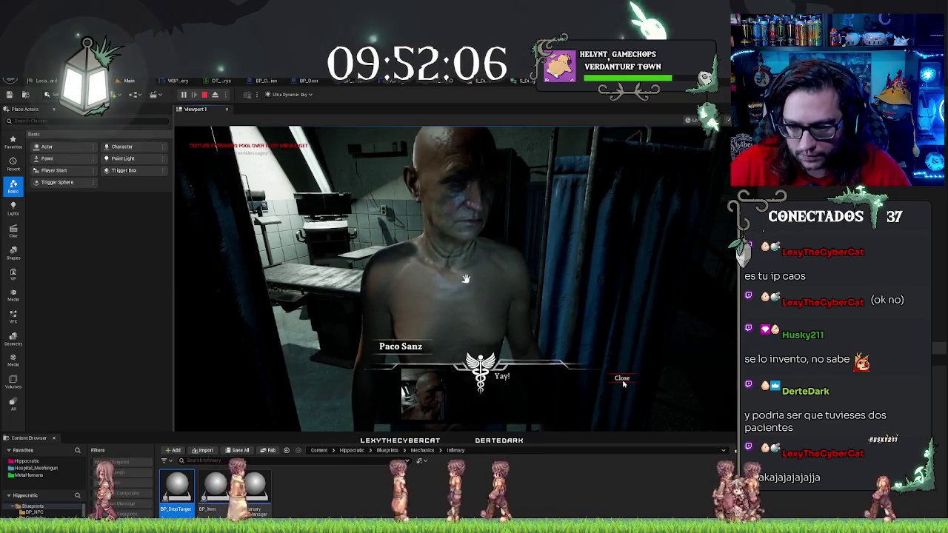
{"action": "left_click", "coordinate": [622, 380]}
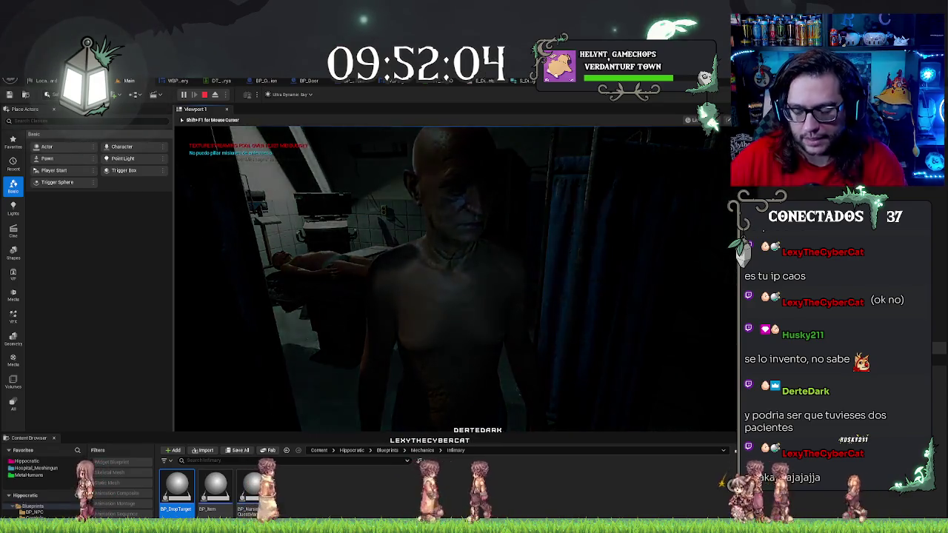
{"action": "key", "text": "F8"}
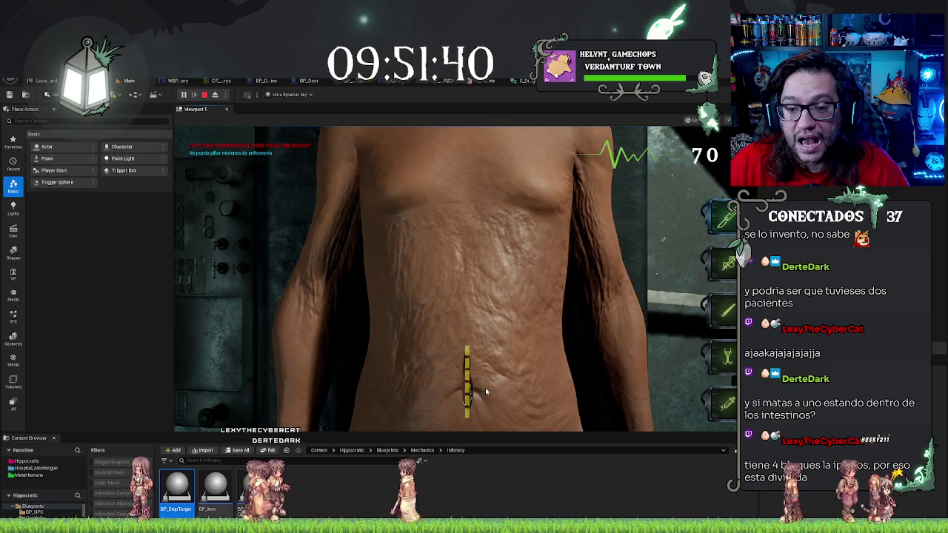
{"action": "key", "text": "Escape"}
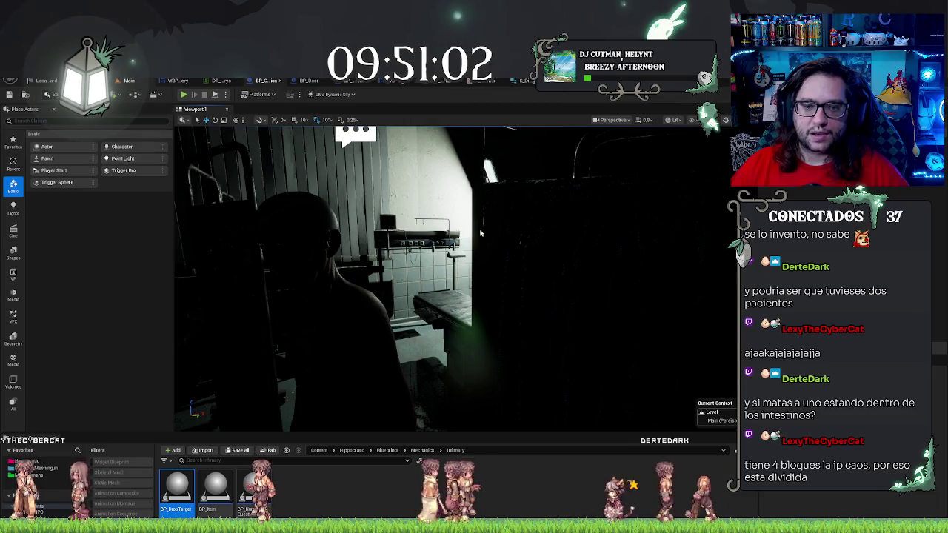
Step: Bring up BP_Operation's graph and zoom around its Laser section
{"action": "left_click", "coordinate": [268, 82]}
{"action": "scroll", "coordinate": [476, 240], "scroll_direction": "up", "scroll_amount": 5}
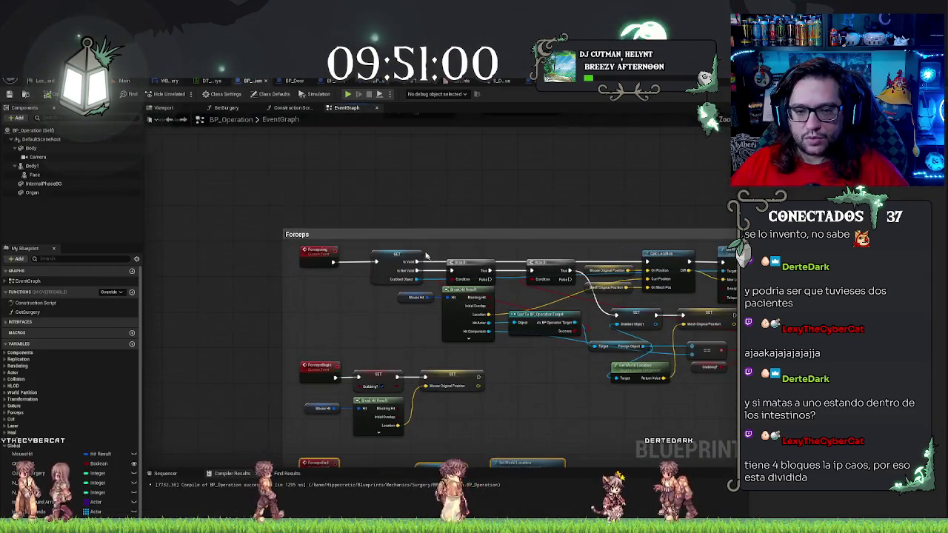
{"action": "left_click_drag", "start_coordinate": [412, 214], "coordinate": [250, 129]}
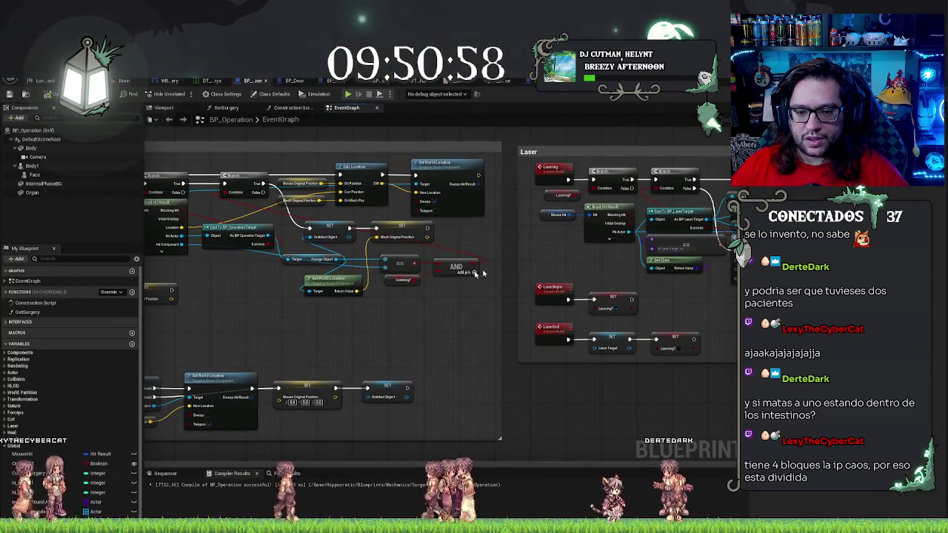
{"action": "scroll", "coordinate": [489, 272], "scroll_direction": "down", "scroll_amount": 4}
{"action": "scroll", "coordinate": [661, 311], "scroll_direction": "up", "scroll_amount": 4}
{"action": "scroll", "coordinate": [661, 311], "scroll_direction": "down", "scroll_amount": 3}
{"action": "scroll", "coordinate": [523, 277], "scroll_direction": "up", "scroll_amount": 3}
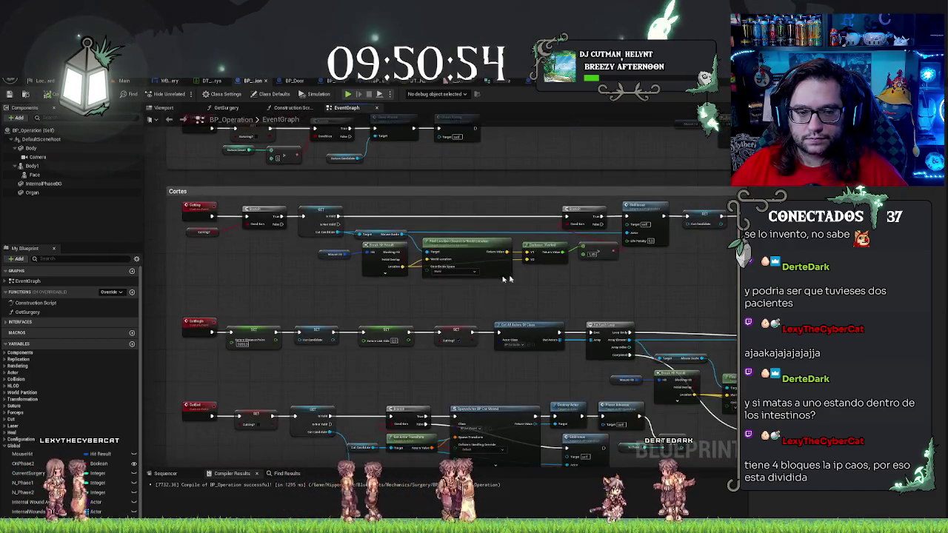
{"action": "scroll", "coordinate": [331, 300], "scroll_direction": "down", "scroll_amount": 2}
{"action": "scroll", "coordinate": [378, 283], "scroll_direction": "up", "scroll_amount": 3}
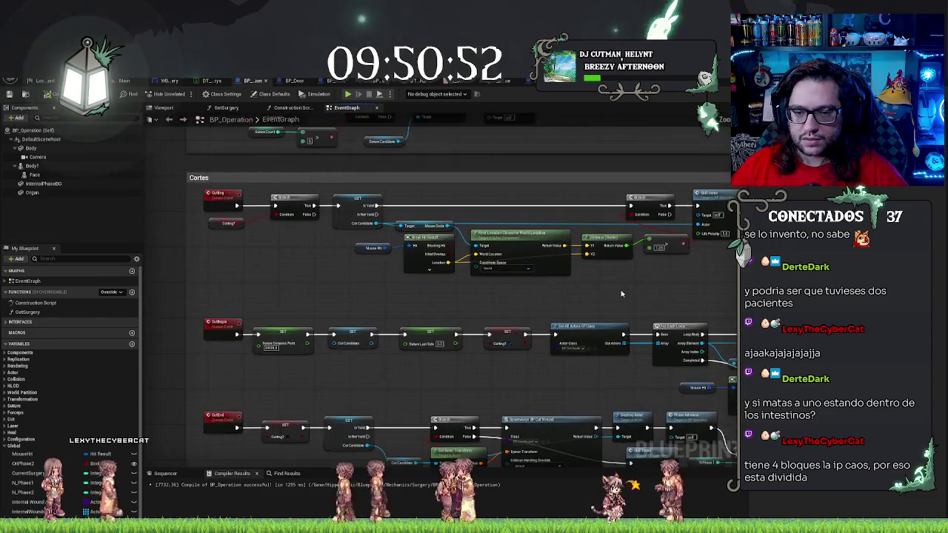
{"action": "scroll", "coordinate": [533, 271], "scroll_direction": "down", "scroll_amount": 2}
{"action": "scroll", "coordinate": [573, 176], "scroll_direction": "up", "scroll_amount": 2}
{"action": "scroll", "coordinate": [573, 176], "scroll_direction": "down", "scroll_amount": 2}
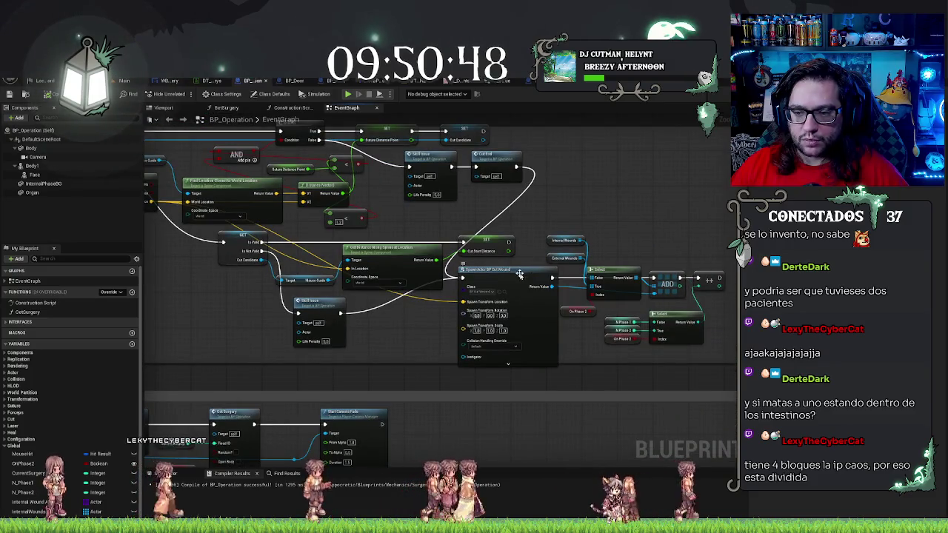
{"action": "scroll", "coordinate": [666, 226], "scroll_direction": "up", "scroll_amount": 3}
Step: Pan across the Mouse Hit, CutEnd and Skill Issue nodes to the SpawnActor BP Cut Wound logic
{"action": "left_click_drag", "start_coordinate": [666, 226], "coordinate": [650, 207]}
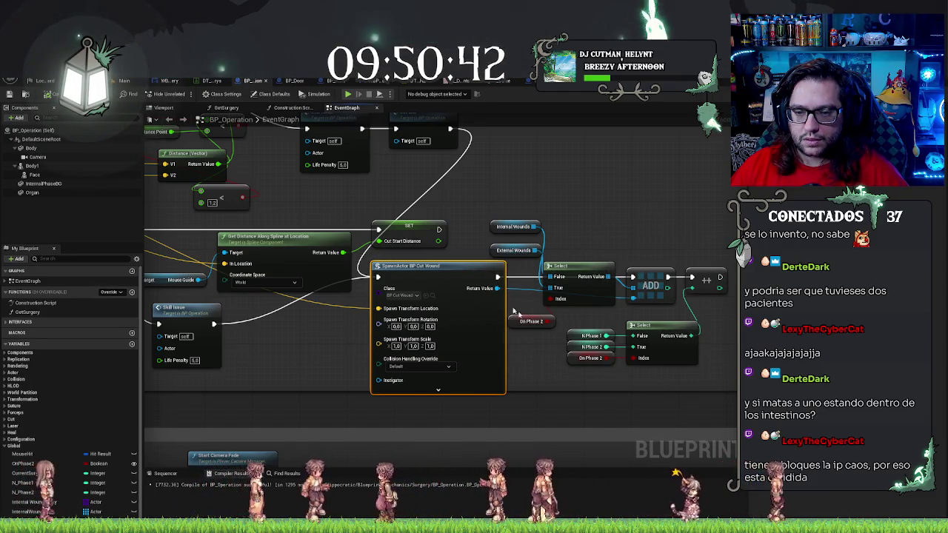
{"action": "scroll", "coordinate": [508, 197], "scroll_direction": "down", "scroll_amount": 4}
{"action": "scroll", "coordinate": [349, 237], "scroll_direction": "up", "scroll_amount": 4}
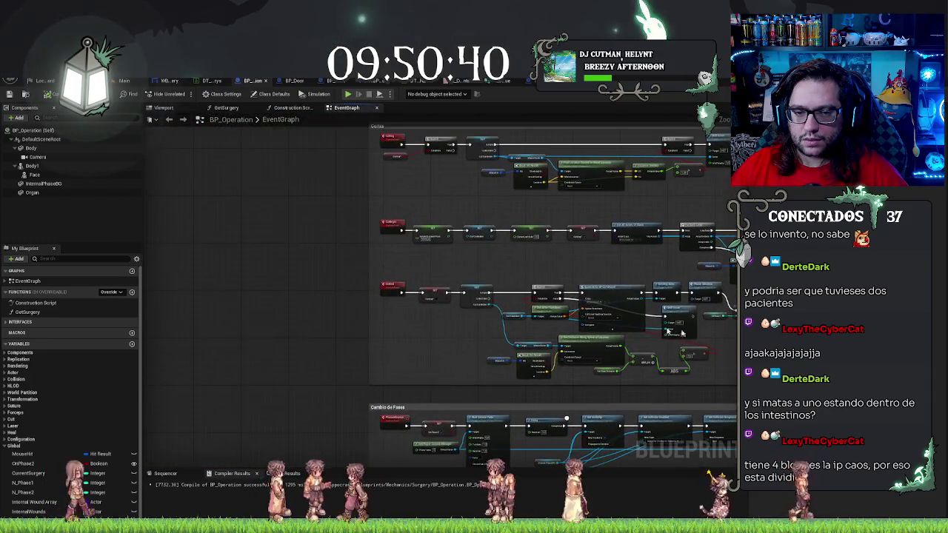
{"action": "left_click_drag", "start_coordinate": [349, 237], "coordinate": [260, 181]}
{"action": "mouse_move", "coordinate": [519, 482]}
{"action": "left_mouse_down"}
{"action": "mouse_move", "coordinate": [415, 310]}
{"action": "mouse_move", "coordinate": [722, 309]}
{"action": "left_mouse_up"}
{"action": "left_click_drag", "start_coordinate": [163, 185], "coordinate": [211, 189]}
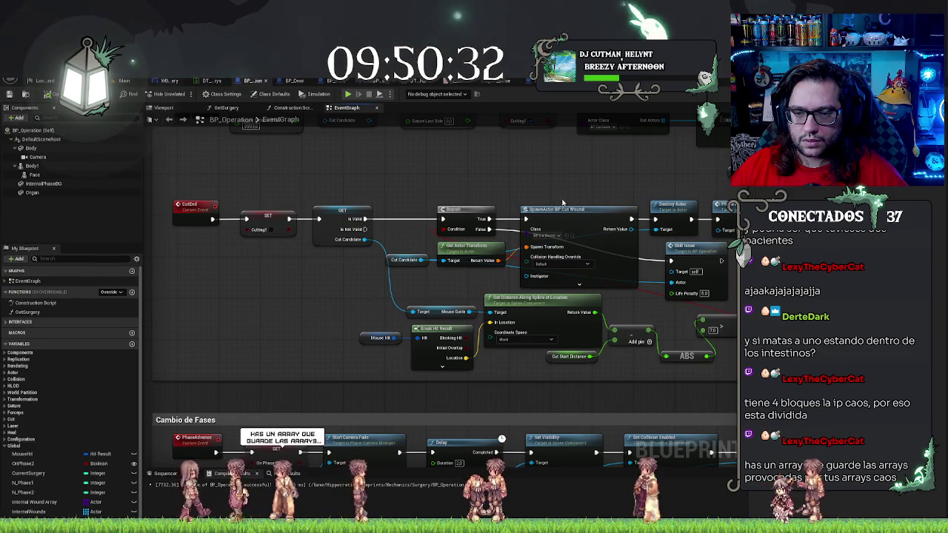
{"action": "left_click", "coordinate": [559, 208]}
{"action": "left_click_drag", "start_coordinate": [559, 207], "coordinate": [476, 192]}
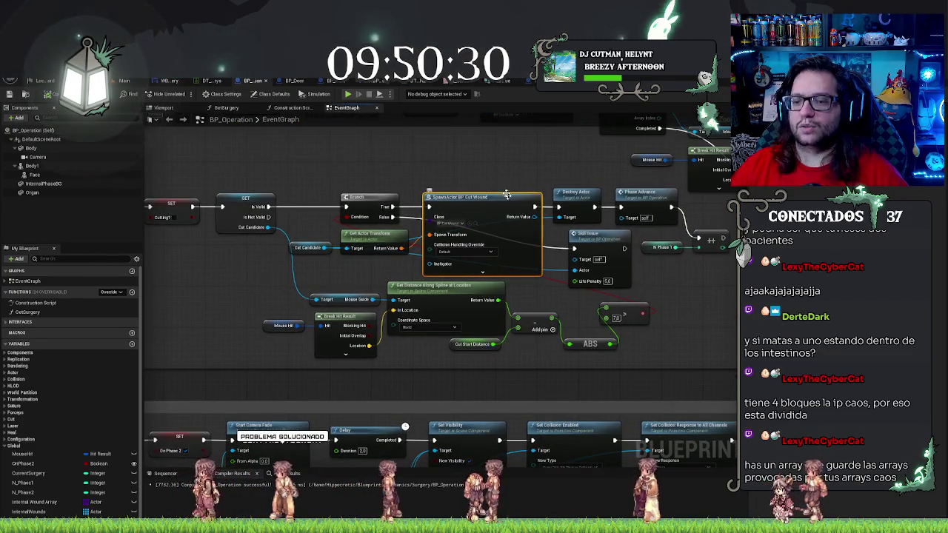
{"action": "mouse_move", "coordinate": [706, 305]}
{"action": "left_mouse_down"}
{"action": "mouse_move", "coordinate": [374, 254]}
{"action": "mouse_move", "coordinate": [246, 250]}
{"action": "left_mouse_up"}
{"action": "left_click_drag", "start_coordinate": [774, 183], "coordinate": [520, 176]}
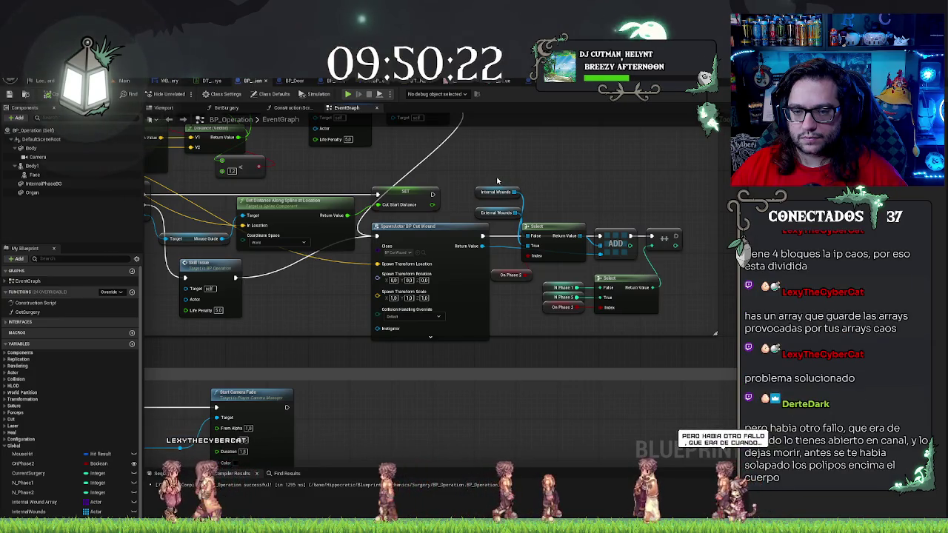
Step: Copy the External Wounds, ADD and increment nodes to the other cut-wound spawn and connect the array
{"action": "left_click", "coordinate": [498, 212]}
{"action": "left_click", "coordinate": [615, 243], "text": "ctrl"}
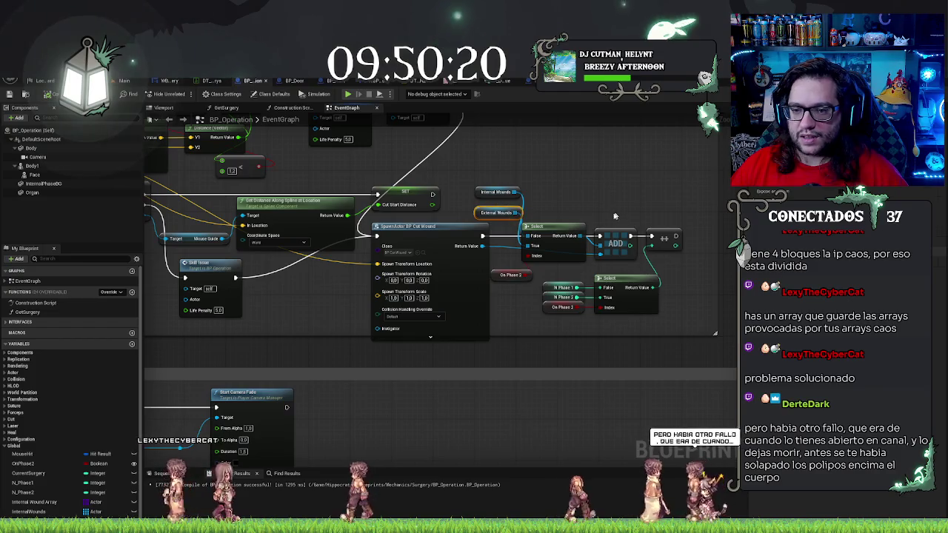
{"action": "left_click", "coordinate": [665, 237], "text": "ctrl"}
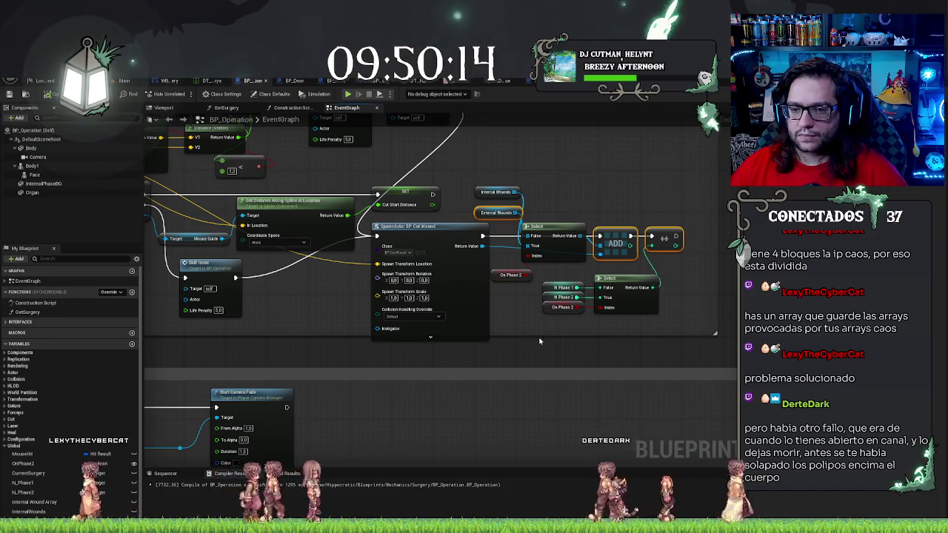
{"action": "mouse_move", "coordinate": [510, 331]}
{"action": "left_mouse_down"}
{"action": "mouse_move", "coordinate": [494, 317]}
{"action": "mouse_move", "coordinate": [485, 273]}
{"action": "left_mouse_up"}
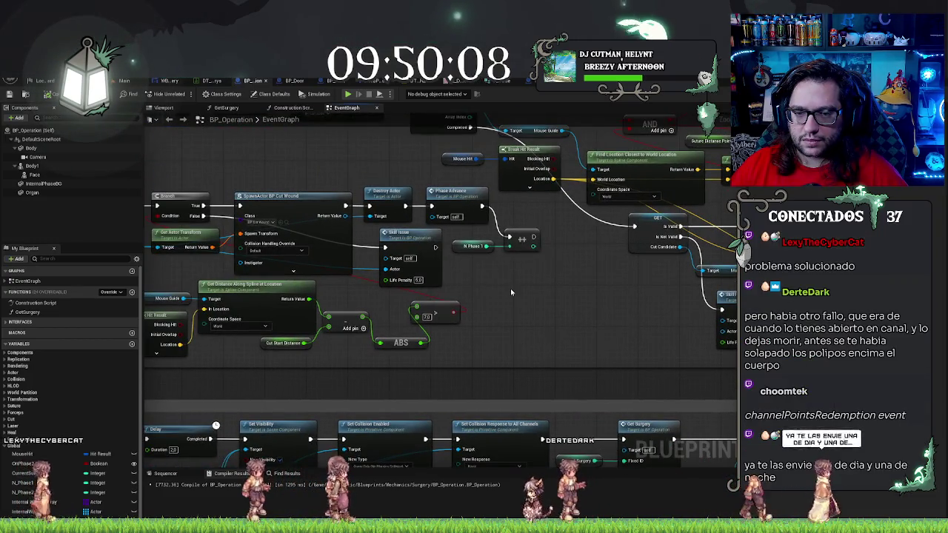
{"action": "key", "text": "ctrl+v"}
{"action": "left_click_drag", "start_coordinate": [566, 326], "coordinate": [581, 311]}
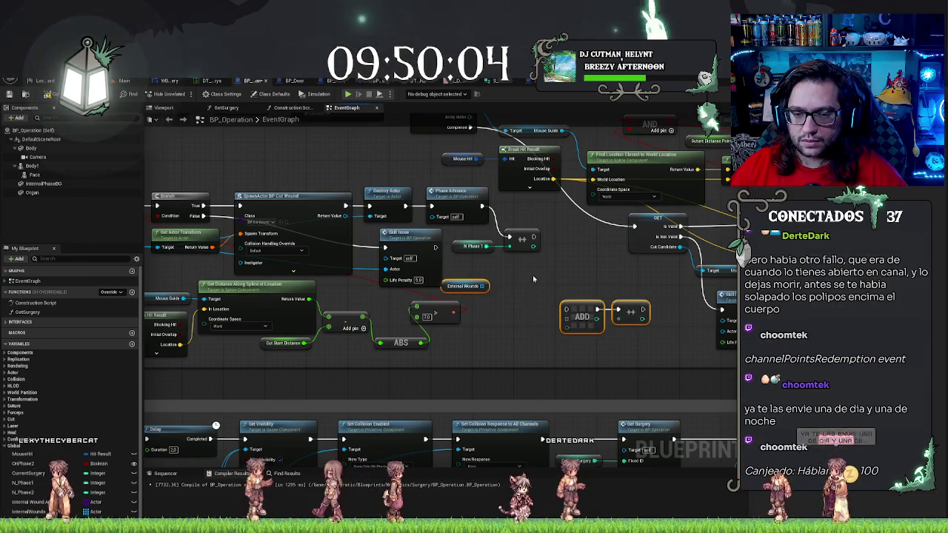
{"action": "left_click_drag", "start_coordinate": [482, 286], "coordinate": [566, 319]}
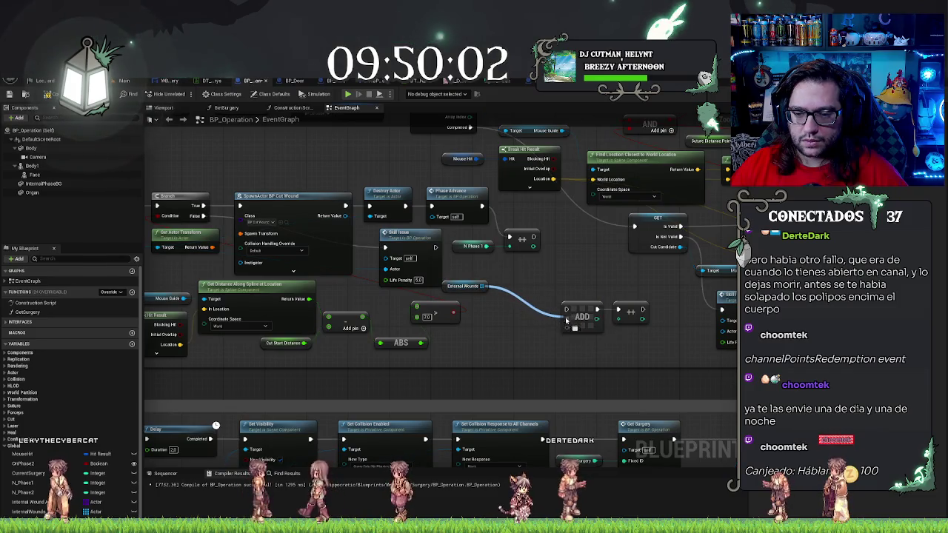
Step: Remove the leftover reroute, route execution into ADD, and place N Phase 1's increment after it
{"action": "left_click", "coordinate": [481, 290]}
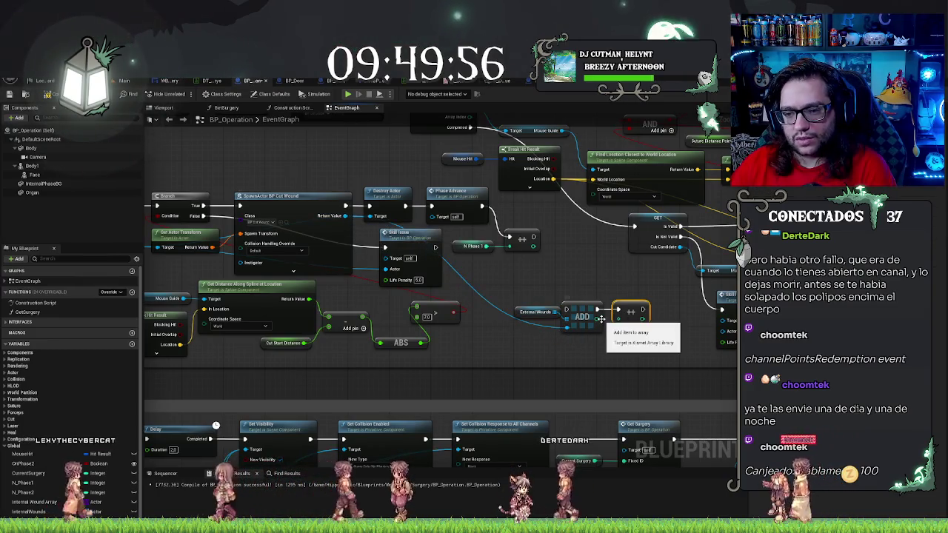
{"action": "key", "text": "Delete"}
{"action": "left_click_drag", "start_coordinate": [537, 312], "coordinate": [524, 267]}
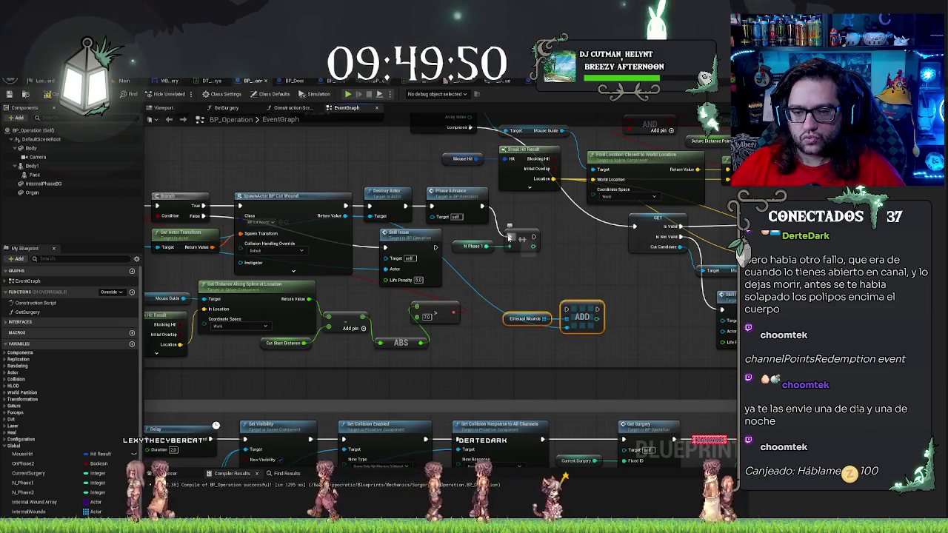
{"action": "left_click_drag", "start_coordinate": [533, 237], "coordinate": [564, 309]}
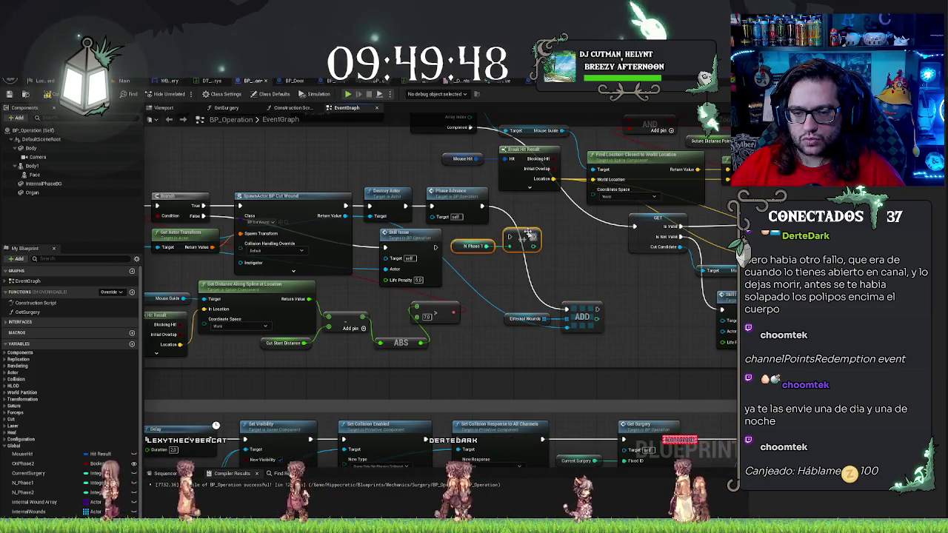
{"action": "mouse_move", "coordinate": [524, 229]}
{"action": "left_mouse_down"}
{"action": "mouse_move", "coordinate": [669, 317]}
{"action": "mouse_move", "coordinate": [680, 313]}
{"action": "mouse_move", "coordinate": [567, 309]}
{"action": "mouse_move", "coordinate": [524, 284]}
{"action": "left_mouse_up"}
{"action": "left_click", "coordinate": [521, 267]}
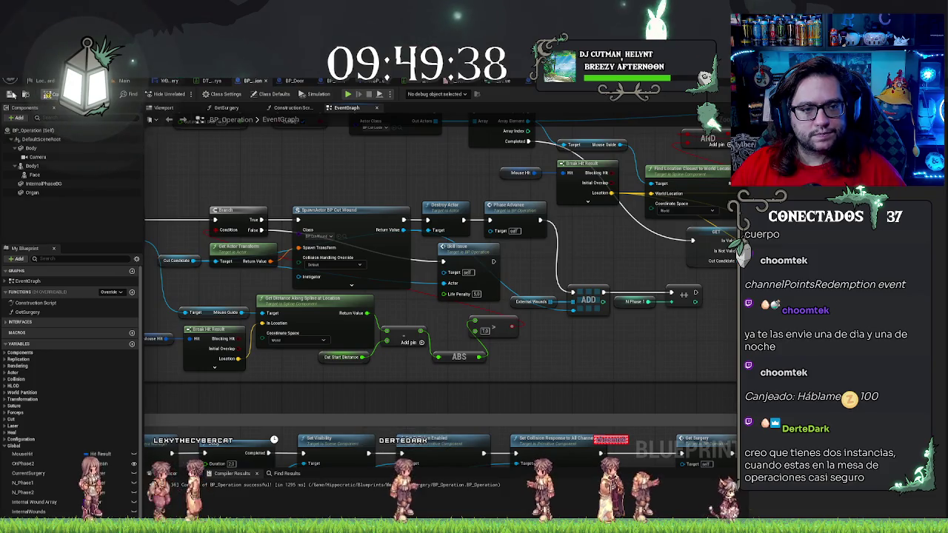
{"action": "mouse_move", "coordinate": [405, 242]}
{"action": "left_mouse_down"}
{"action": "mouse_move", "coordinate": [468, 205]}
{"action": "mouse_move", "coordinate": [308, 195]}
{"action": "left_mouse_up"}
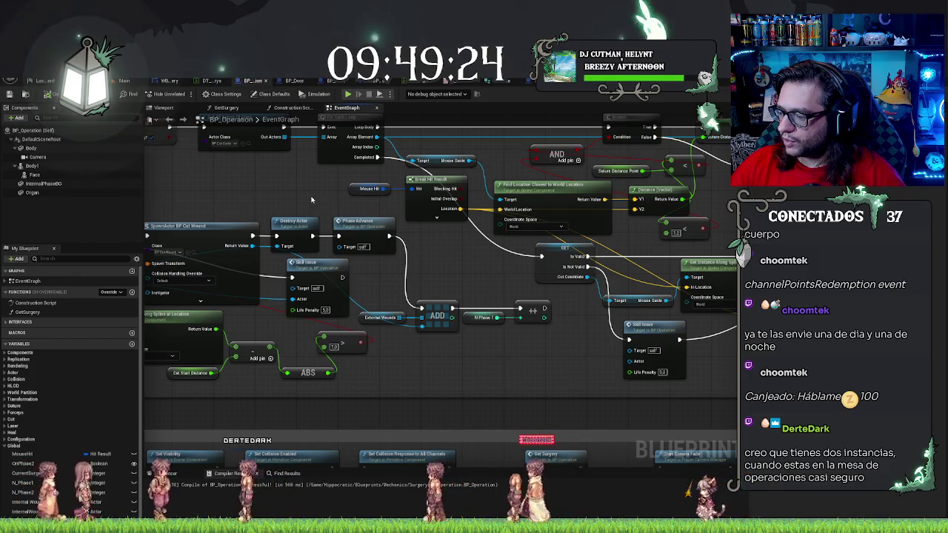
{"action": "scroll", "coordinate": [407, 348], "scroll_direction": "down", "scroll_amount": 6}
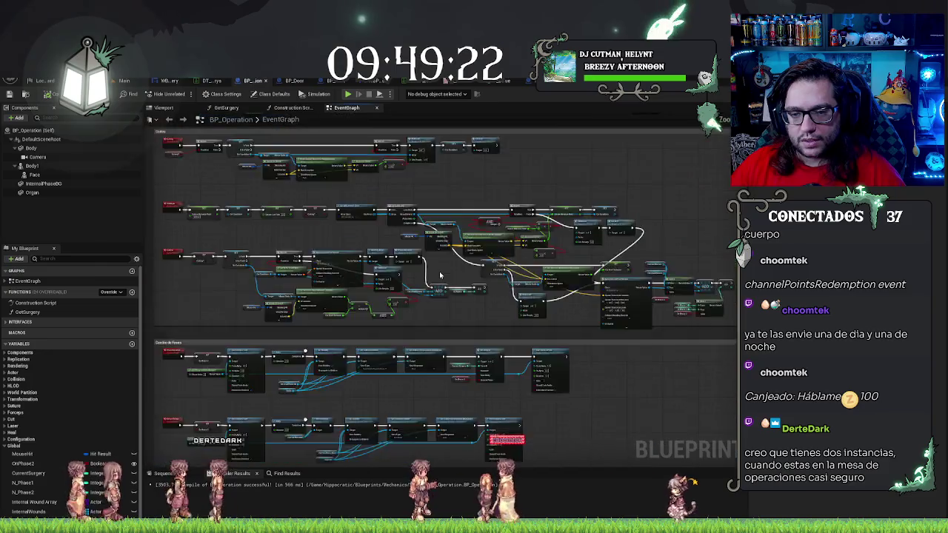
Step: Zoom out to the EndSurgery event, then follow its flow to the Delay and Destroy Actor nodes
{"action": "scroll", "coordinate": [624, 313], "scroll_direction": "down", "scroll_amount": 2}
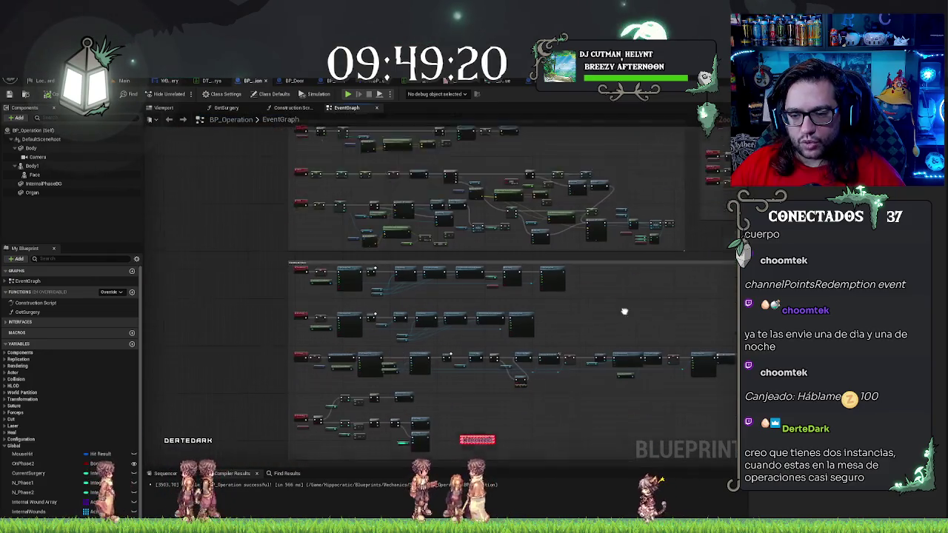
{"action": "scroll", "coordinate": [518, 370], "scroll_direction": "up", "scroll_amount": 2}
{"action": "scroll", "coordinate": [562, 377], "scroll_direction": "up", "scroll_amount": 5}
{"action": "scroll", "coordinate": [666, 365], "scroll_direction": "up", "scroll_amount": 1}
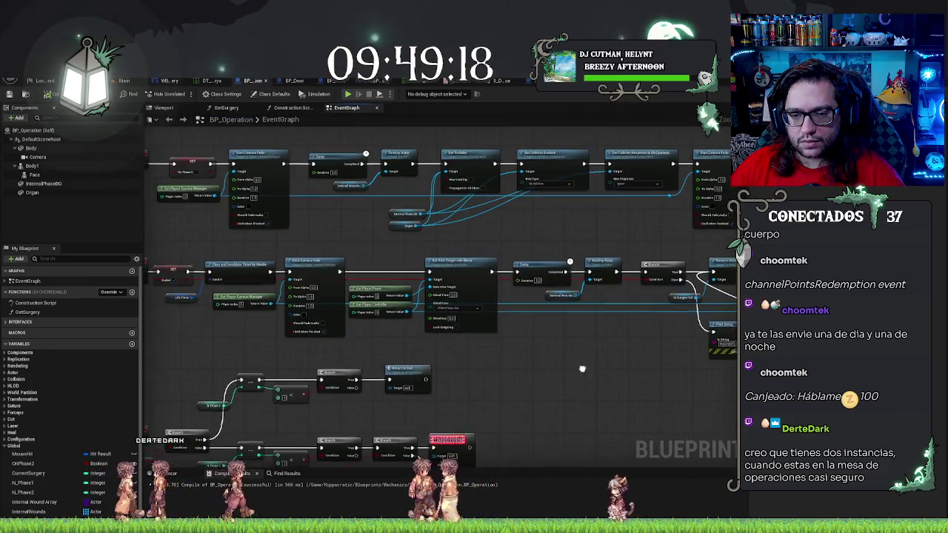
{"action": "left_click_drag", "start_coordinate": [666, 365], "coordinate": [558, 380]}
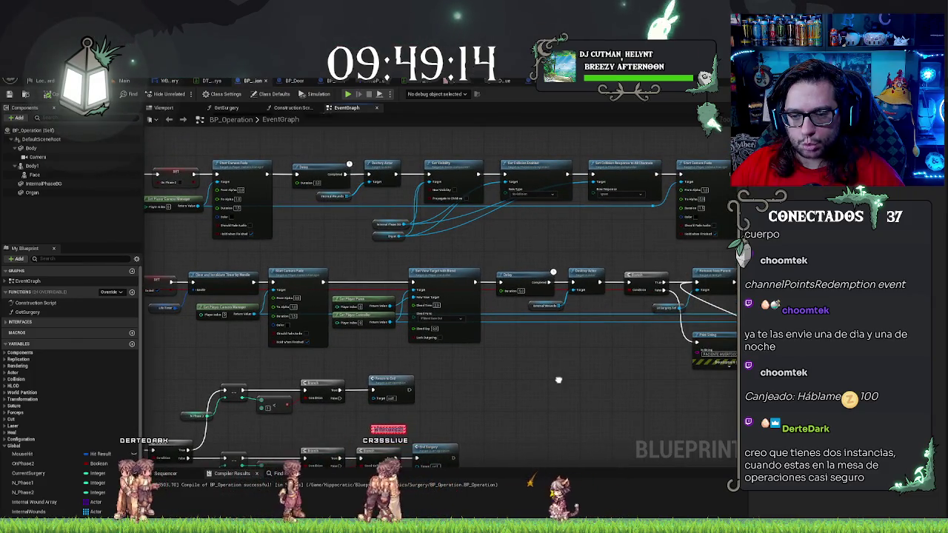
{"action": "left_click_drag", "start_coordinate": [559, 380], "coordinate": [619, 345]}
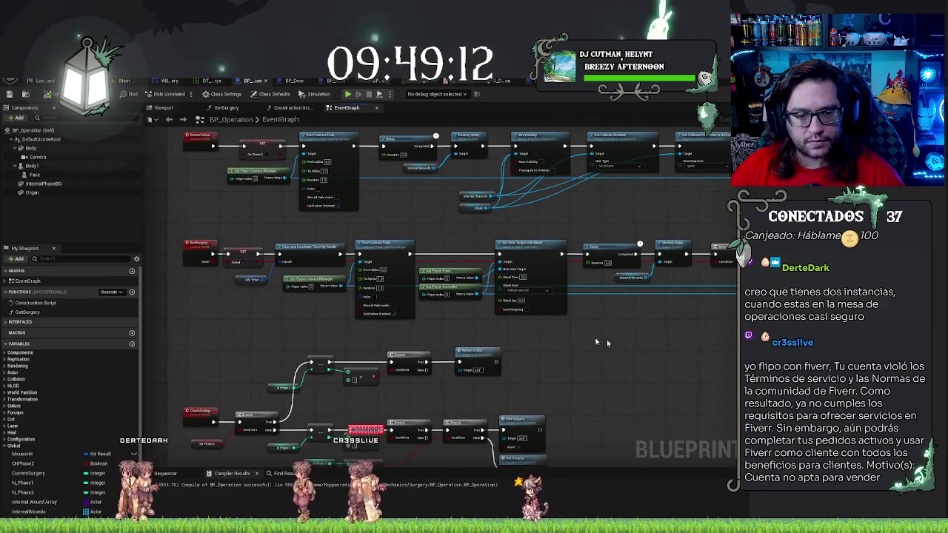
{"action": "scroll", "coordinate": [334, 331], "scroll_direction": "up", "scroll_amount": 3}
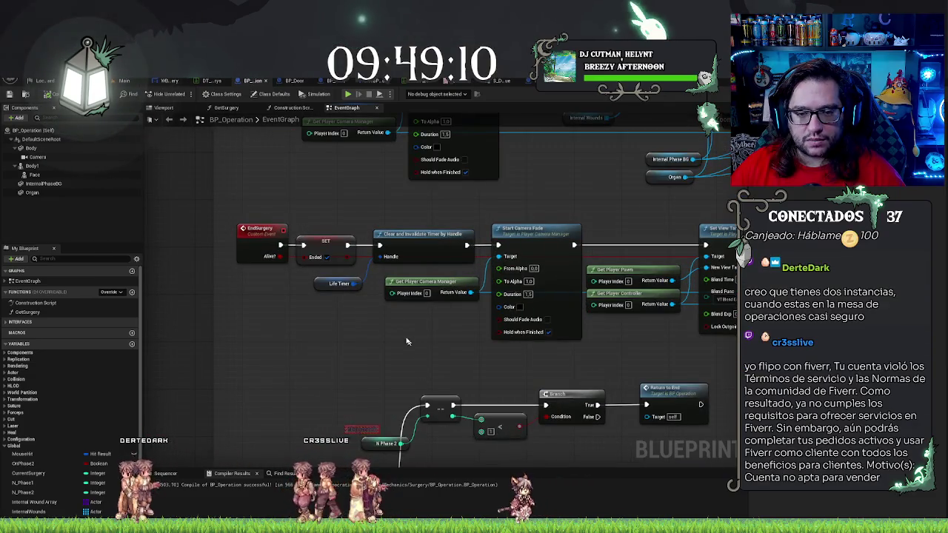
{"action": "left_click_drag", "start_coordinate": [244, 192], "coordinate": [269, 254]}
{"action": "left_click_drag", "start_coordinate": [291, 389], "coordinate": [258, 376]}
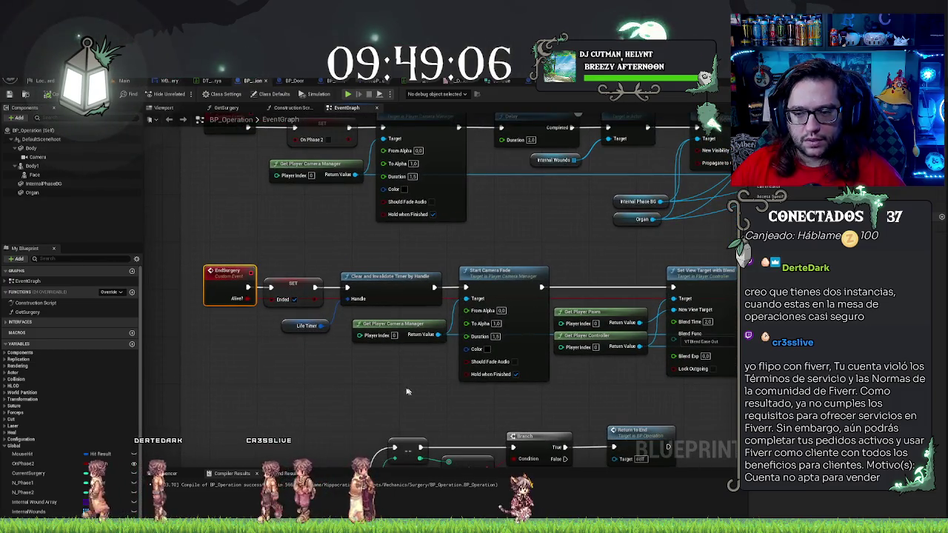
{"action": "left_click_drag", "start_coordinate": [411, 391], "coordinate": [273, 391]}
{"action": "left_click_drag", "start_coordinate": [639, 389], "coordinate": [511, 390]}
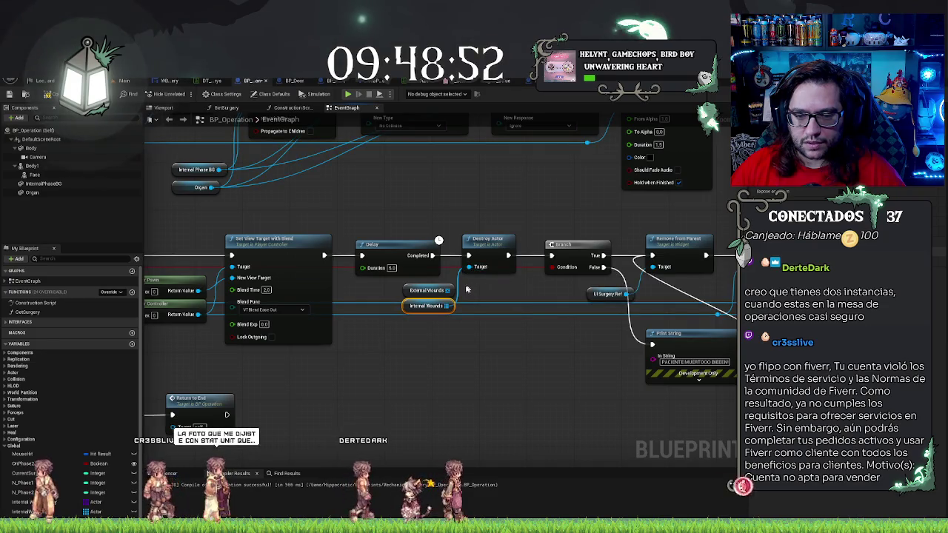
Step: Duplicate Destroy Actor between Delay and Branch, with Internal Wounds as its Target
{"action": "left_click", "coordinate": [405, 264]}
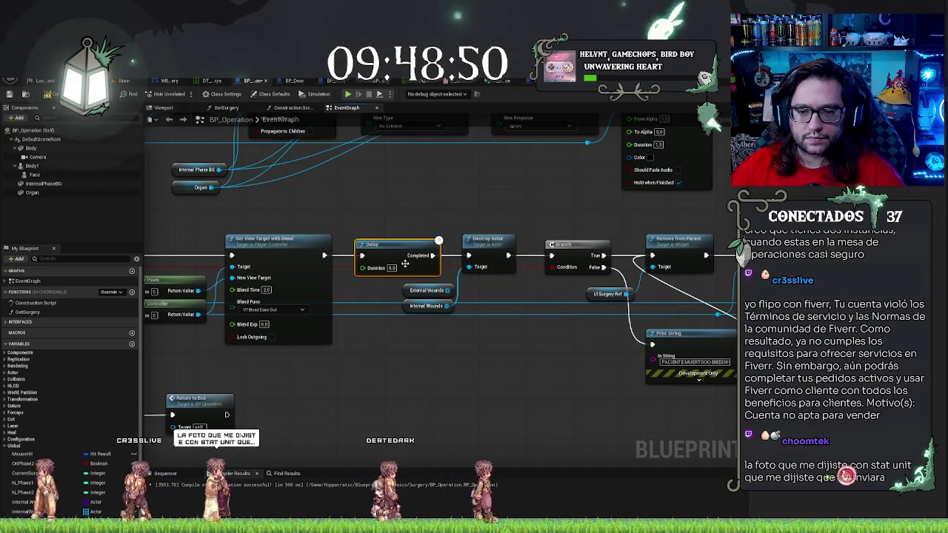
{"action": "left_click_drag", "start_coordinate": [405, 264], "coordinate": [394, 264]}
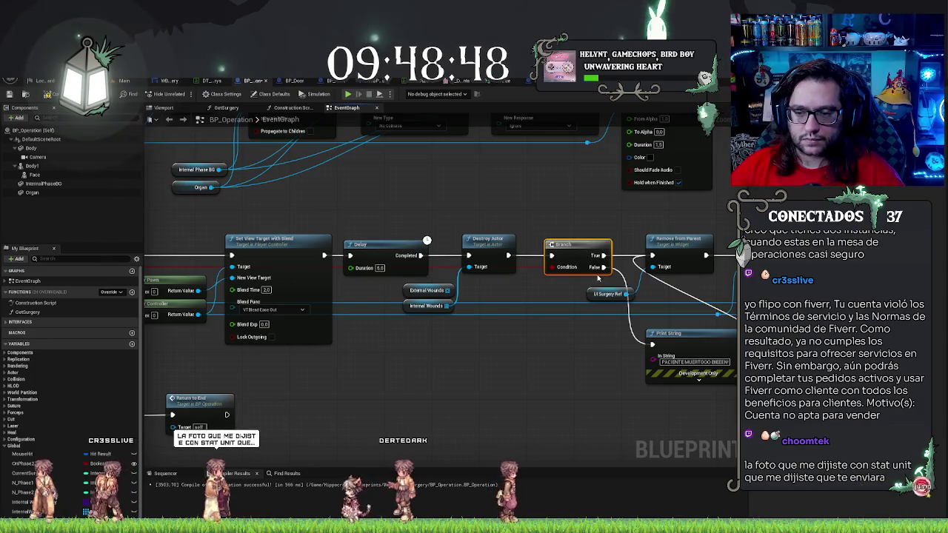
{"action": "left_click_drag", "start_coordinate": [597, 277], "coordinate": [597, 277]}
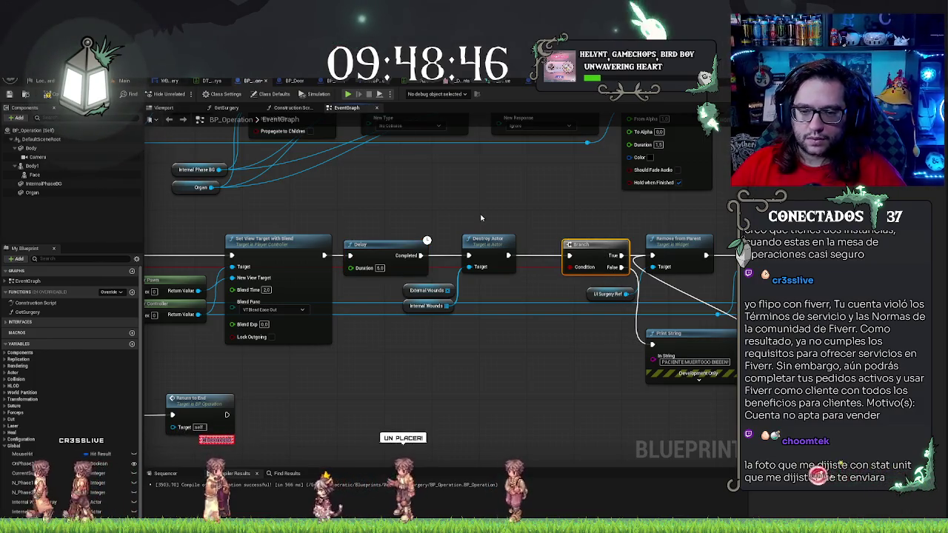
{"action": "key", "text": "ctrl+c"}
{"action": "key", "text": "ctrl+v"}
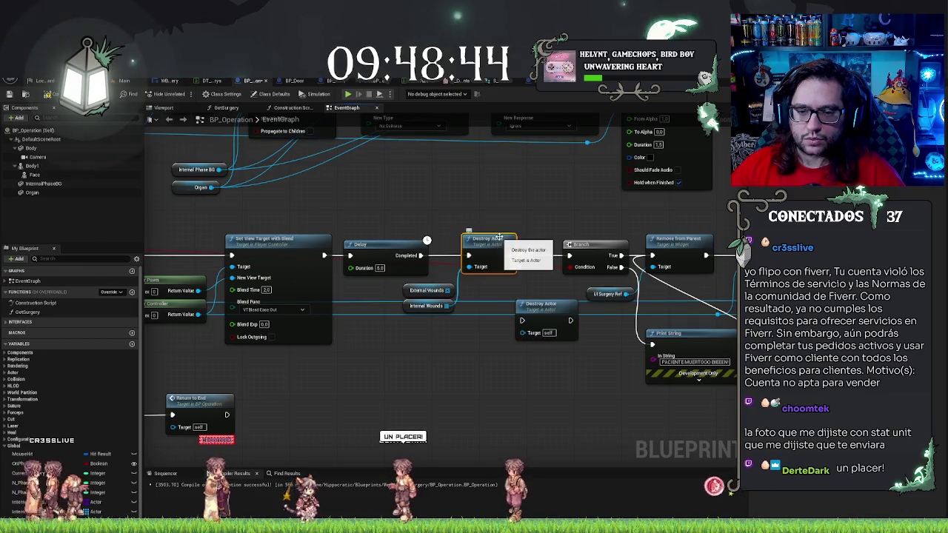
{"action": "left_click_drag", "start_coordinate": [500, 237], "coordinate": [488, 242]}
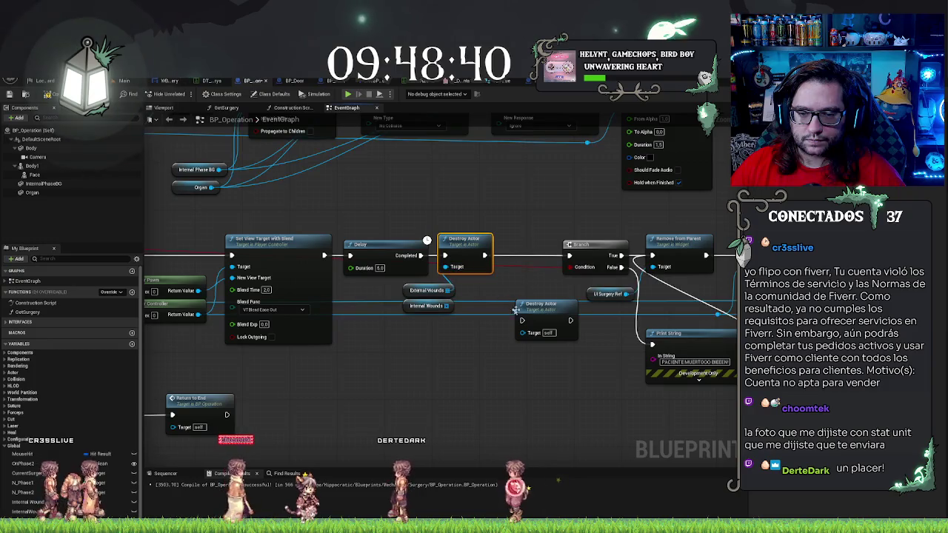
{"action": "mouse_move", "coordinate": [447, 305]}
{"action": "left_mouse_down"}
{"action": "mouse_move", "coordinate": [523, 332]}
{"action": "mouse_move", "coordinate": [522, 254]}
{"action": "left_mouse_up"}
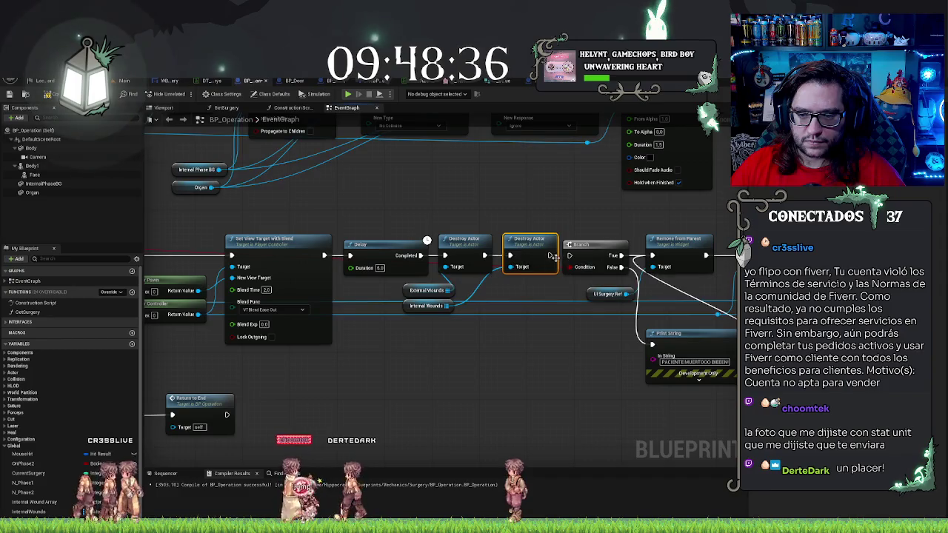
{"action": "left_click", "coordinate": [574, 219]}
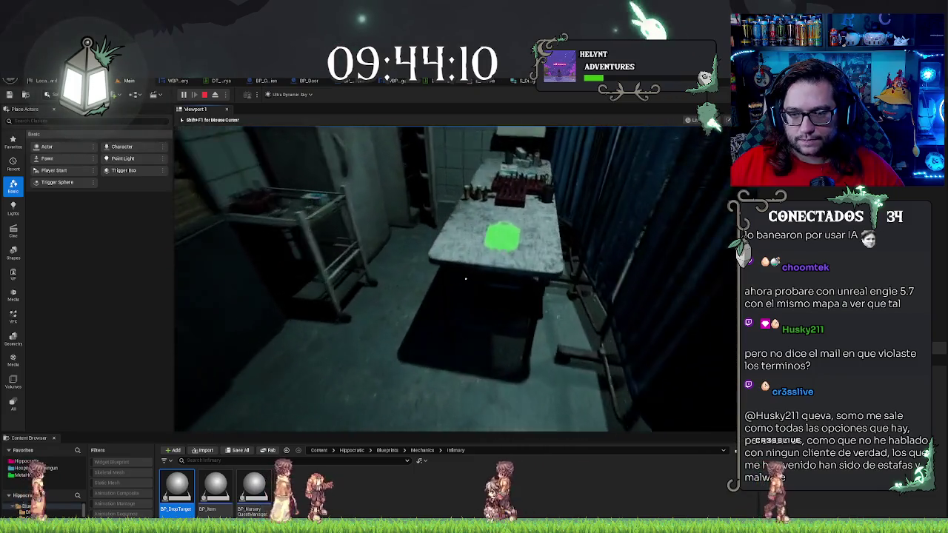
Step: Walk to the operating table, try placing the blood bag, and stop the play session
{"action": "key", "text": "w"}
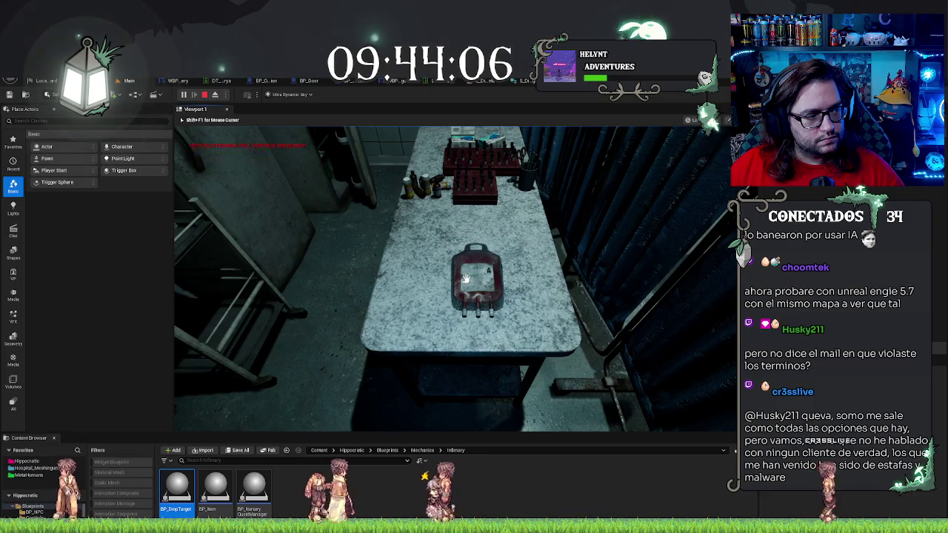
{"action": "left_click", "coordinate": [465, 278]}
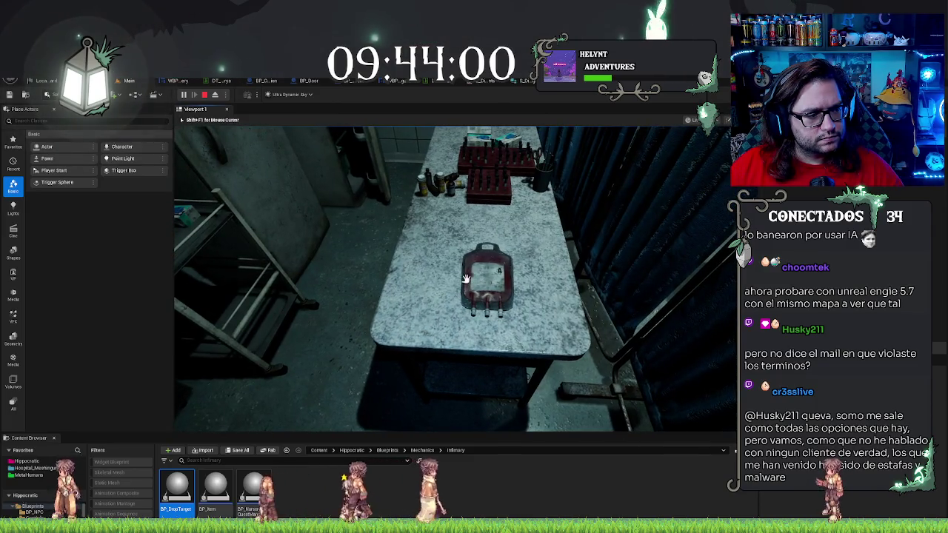
{"action": "key", "text": "Escape"}
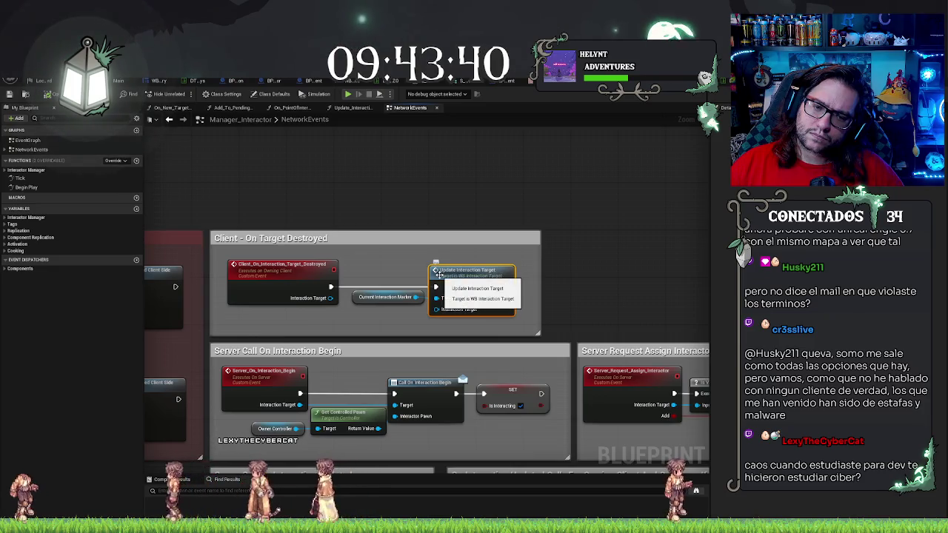
Step: Look over Manager_Interactor's NetworkEvents nodes, then switch to the BP_DropTarget Event Graph
{"action": "left_click_drag", "start_coordinate": [381, 273], "coordinate": [433, 264]}
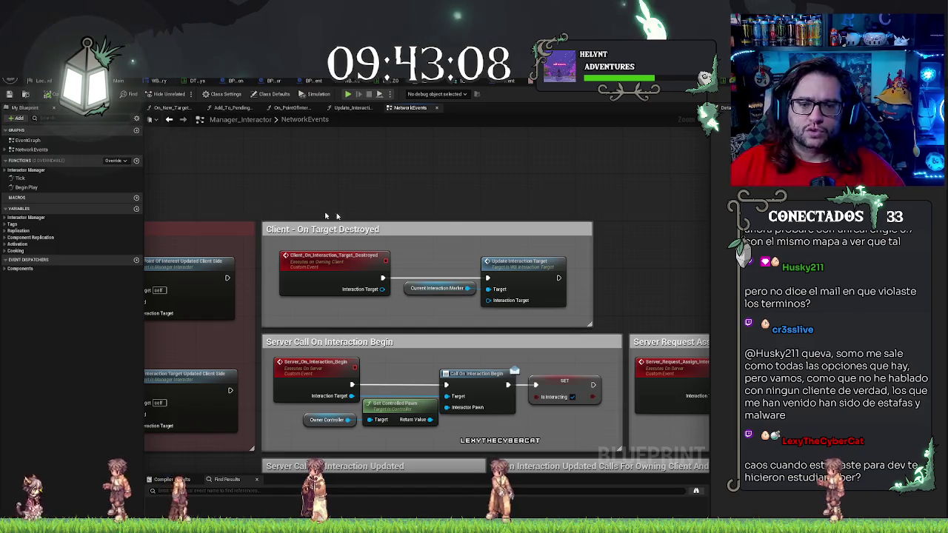
{"action": "left_click_drag", "start_coordinate": [467, 239], "coordinate": [460, 185]}
{"action": "mouse_move", "coordinate": [399, 168]}
{"action": "left_mouse_down"}
{"action": "mouse_move", "coordinate": [546, 174]}
{"action": "mouse_move", "coordinate": [499, 134]}
{"action": "mouse_move", "coordinate": [460, 168]}
{"action": "left_mouse_up"}
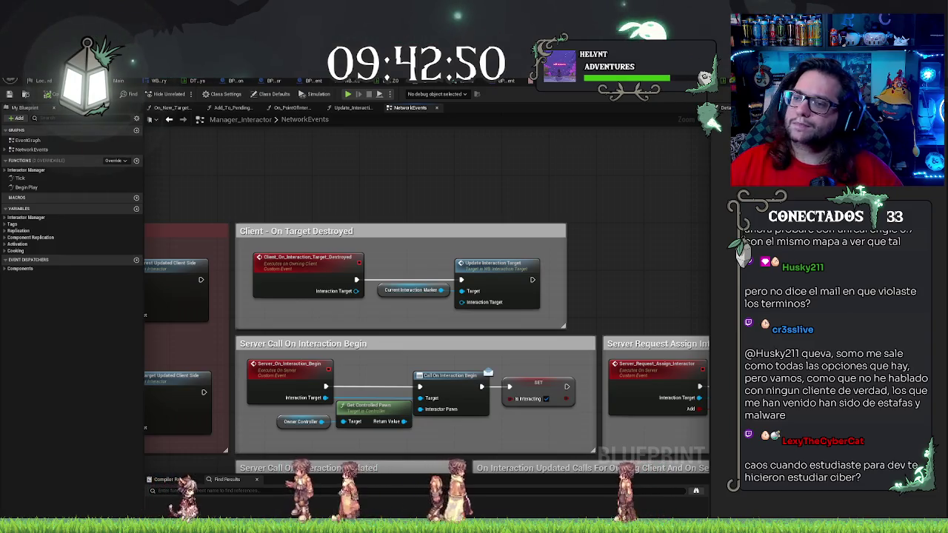
{"action": "key", "text": "ctrl+Tab"}
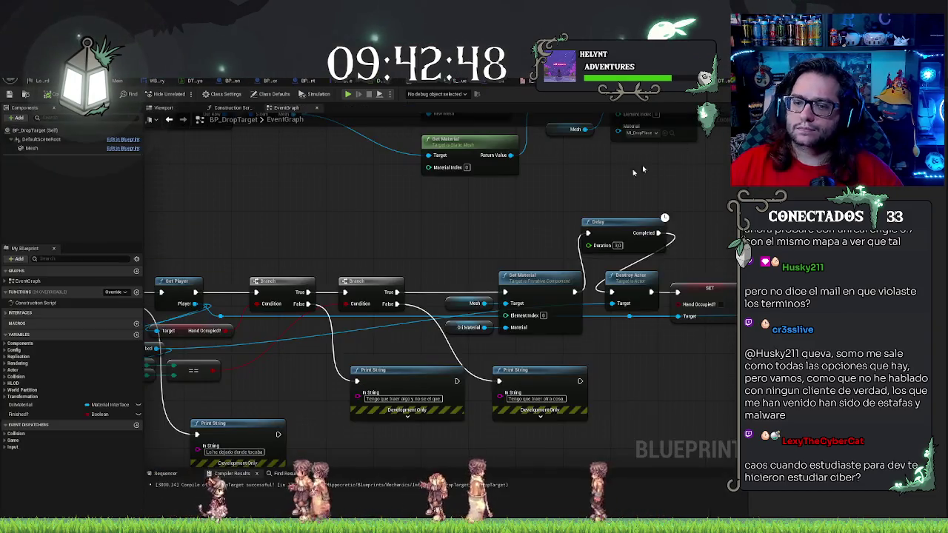
Step: From Actor Grabbed, add a Get Manager Interaction Target node
{"action": "left_click_drag", "start_coordinate": [535, 230], "coordinate": [463, 212]}
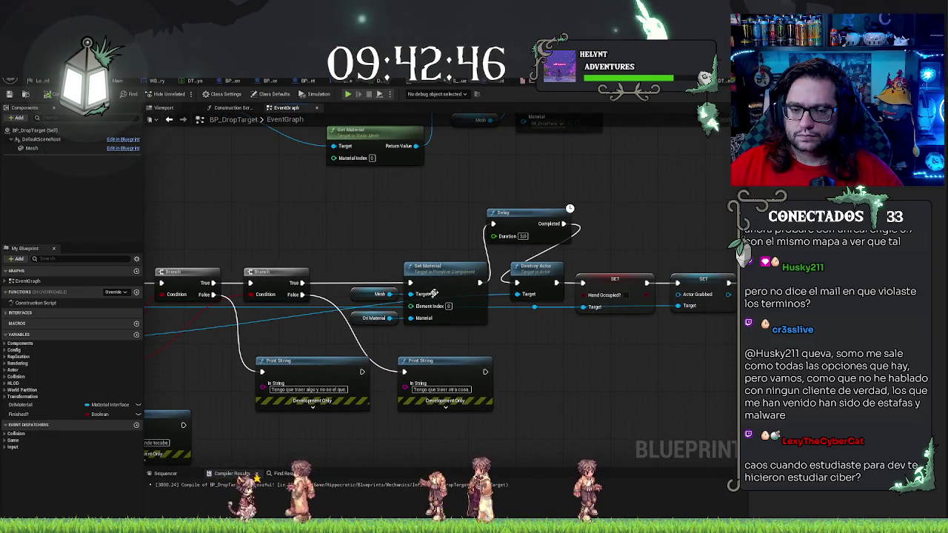
{"action": "mouse_move", "coordinate": [582, 200]}
{"action": "left_mouse_down"}
{"action": "mouse_move", "coordinate": [407, 203]}
{"action": "mouse_move", "coordinate": [474, 234]}
{"action": "mouse_move", "coordinate": [522, 240]}
{"action": "left_mouse_up"}
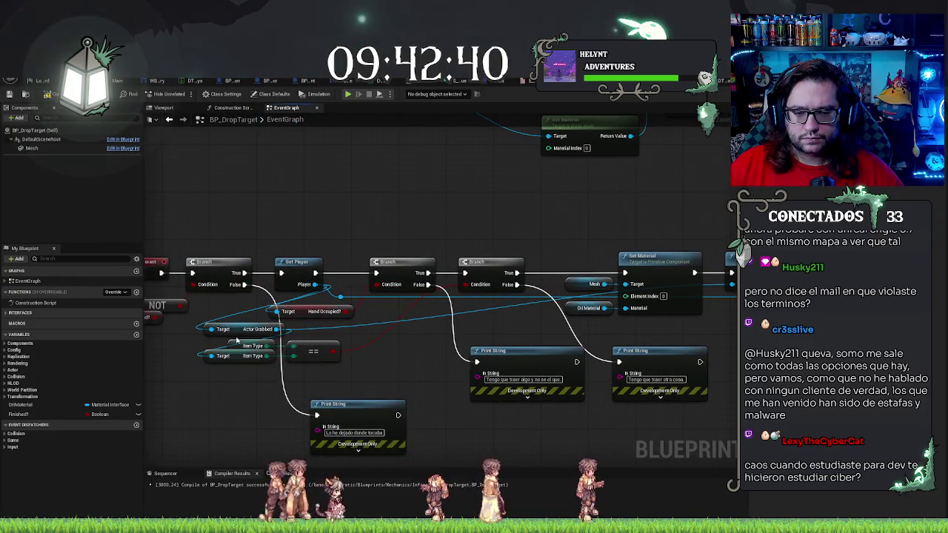
{"action": "left_click_drag", "start_coordinate": [278, 331], "coordinate": [400, 197]}
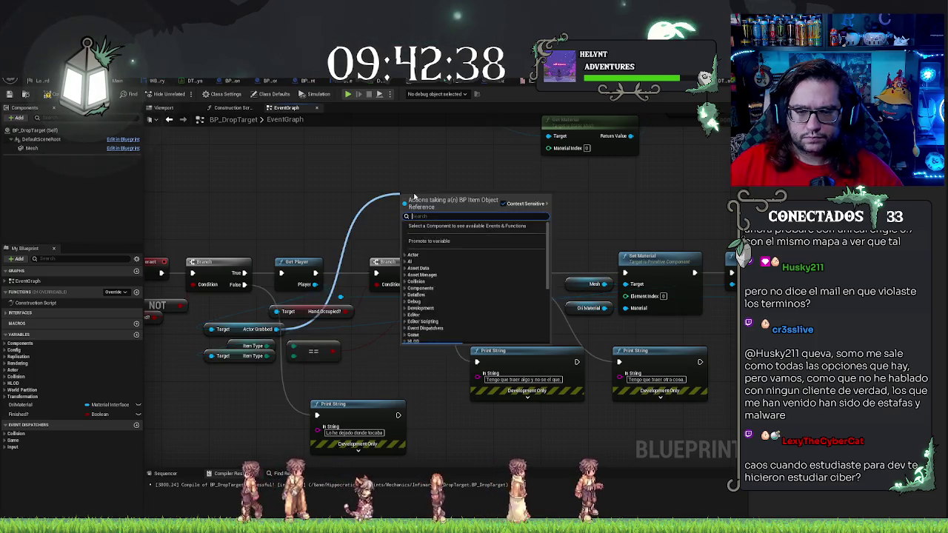
{"action": "type", "text": "destro"}
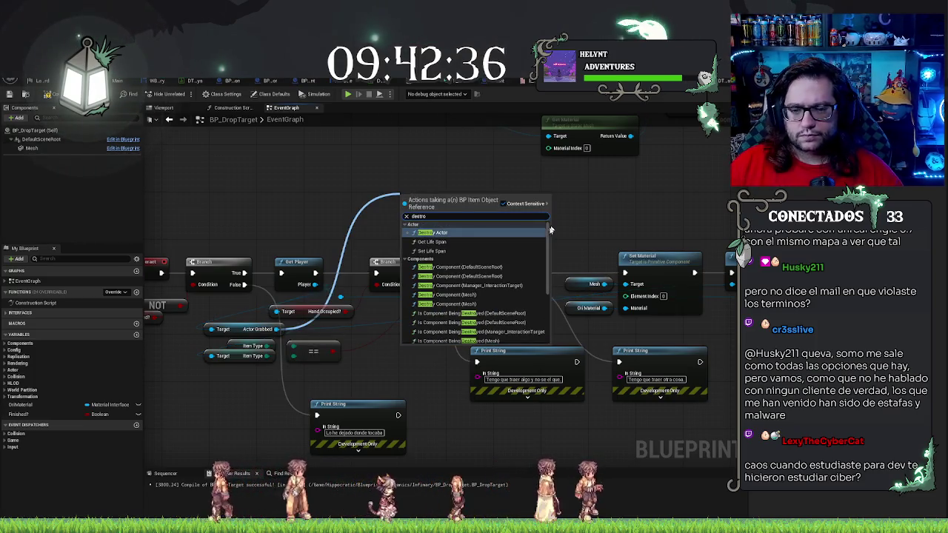
{"action": "scroll", "coordinate": [538, 253], "scroll_direction": "down", "scroll_amount": 5}
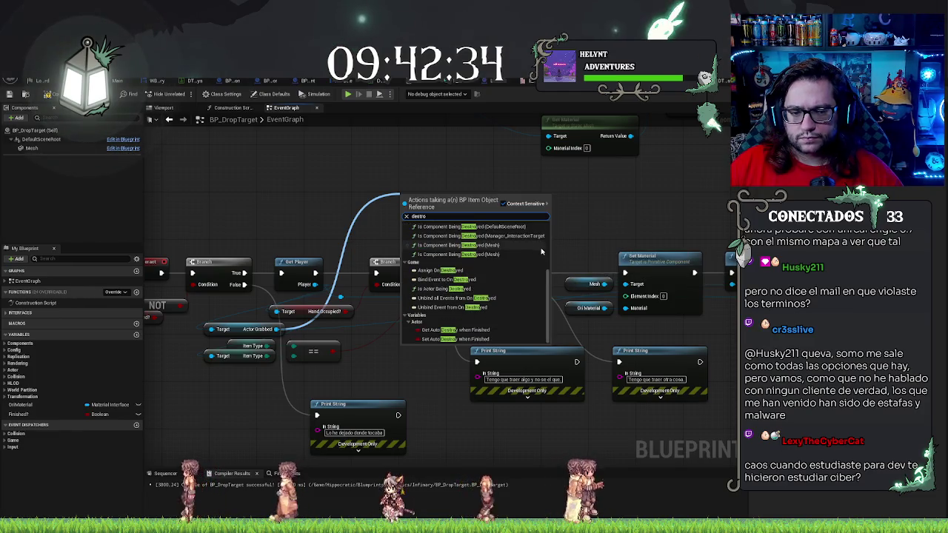
{"action": "key", "text": "BackSpace"}
{"action": "key", "text": "BackSpace"}
{"action": "key", "text": "BackSpace"}
{"action": "type", "text": "get"}
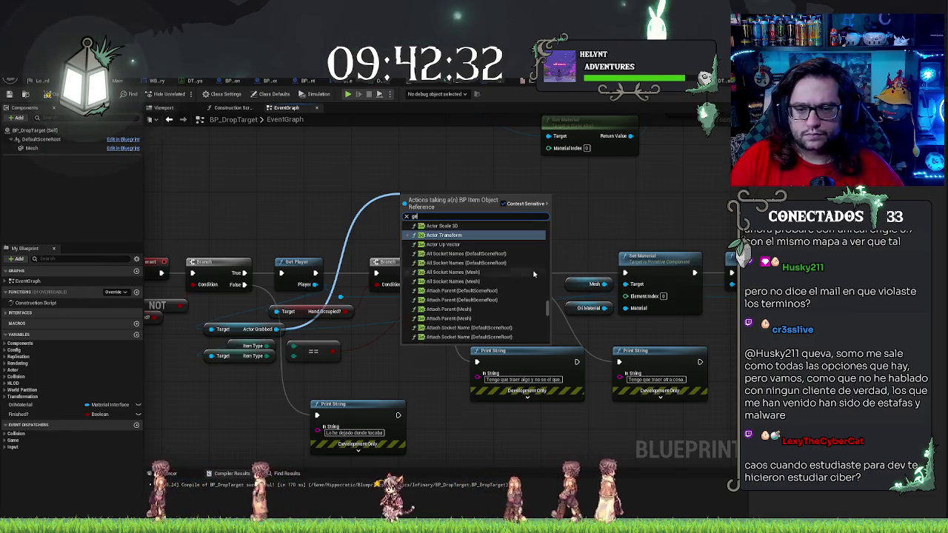
{"action": "type", "text": "inter"}
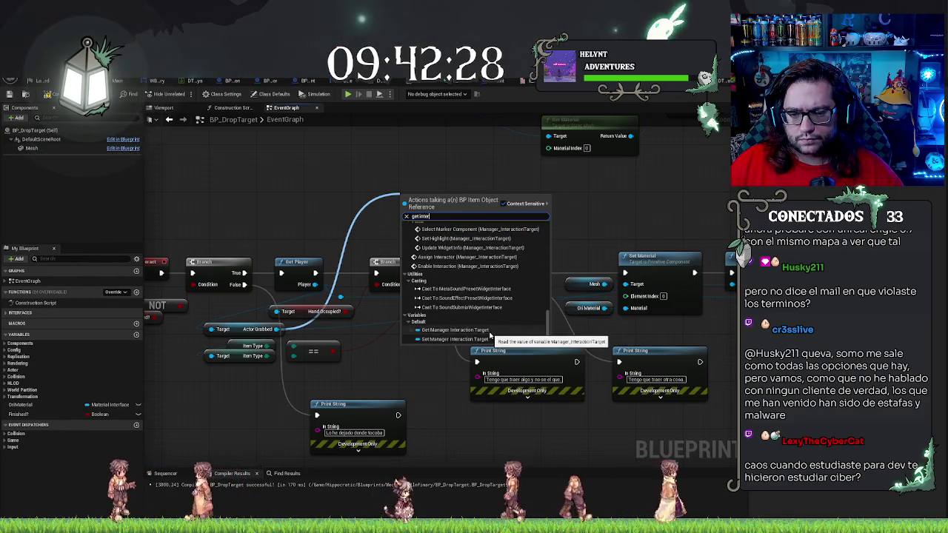
{"action": "left_click", "coordinate": [490, 332]}
Step: Add Is Component Being Destroyed from the interaction target, then delete it again
{"action": "left_click_drag", "start_coordinate": [525, 202], "coordinate": [548, 202]}
{"action": "left_click_drag", "start_coordinate": [539, 199], "coordinate": [592, 206]}
{"action": "type", "text": "destr"}
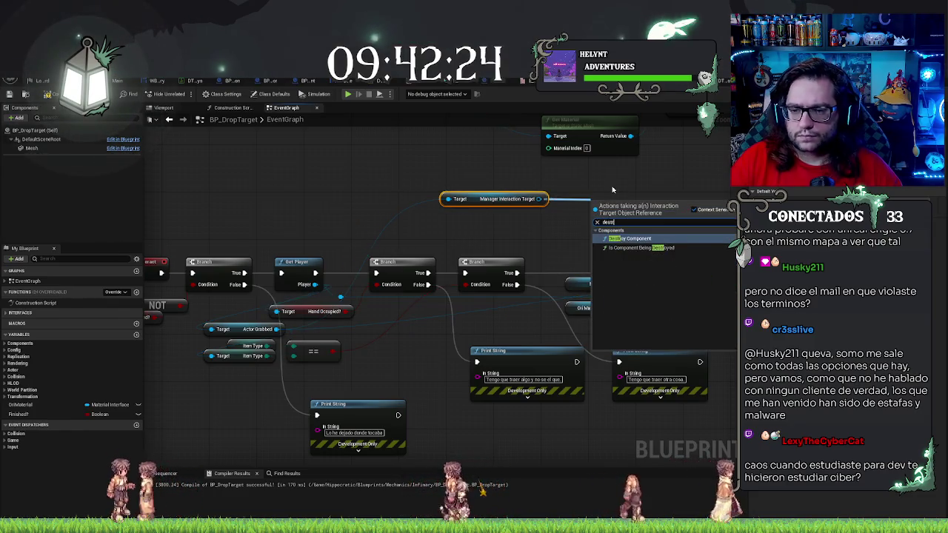
{"action": "type", "text": "oy"}
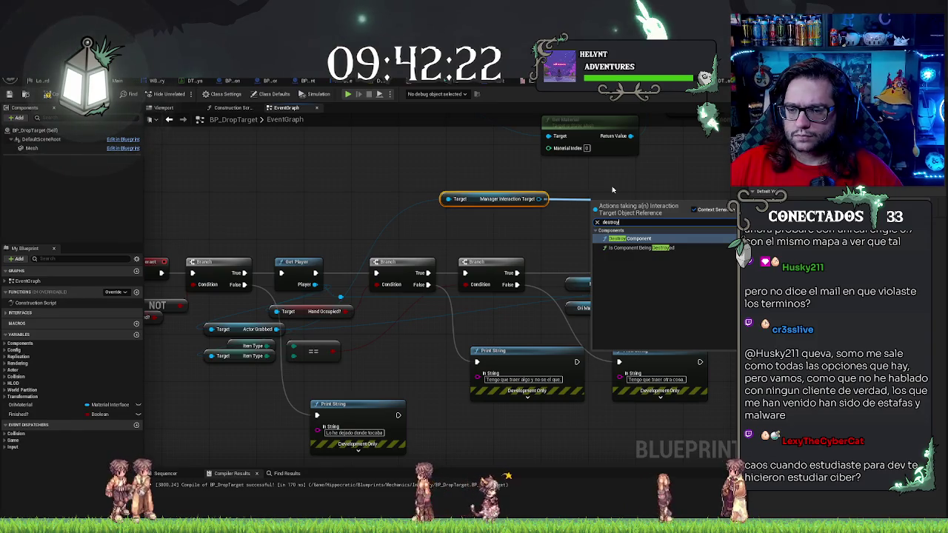
{"action": "key", "text": "Down"}
{"action": "key", "text": "Return"}
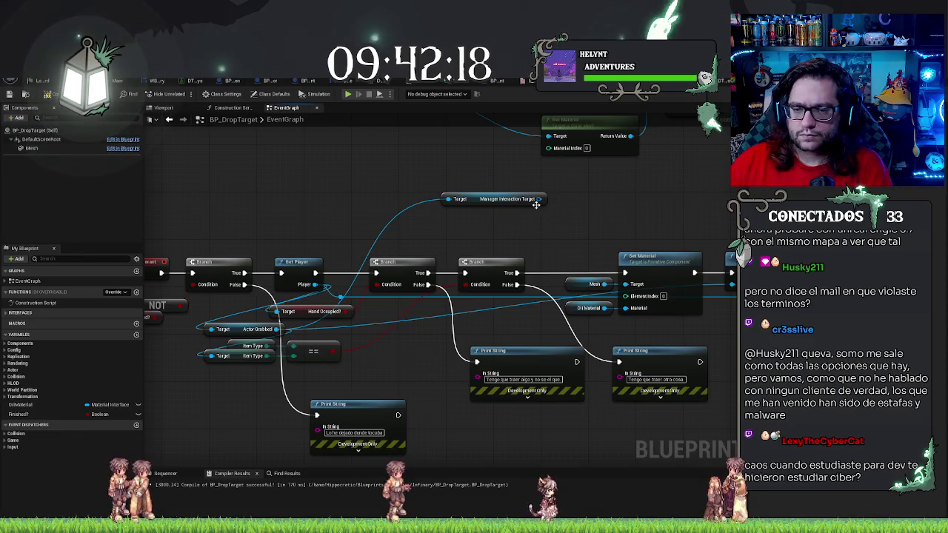
{"action": "key", "text": "Delete"}
{"action": "left_click_drag", "start_coordinate": [539, 199], "coordinate": [561, 201]}
Step: Search 'on' and browse the interaction target's action list
{"action": "type", "text": "on"}
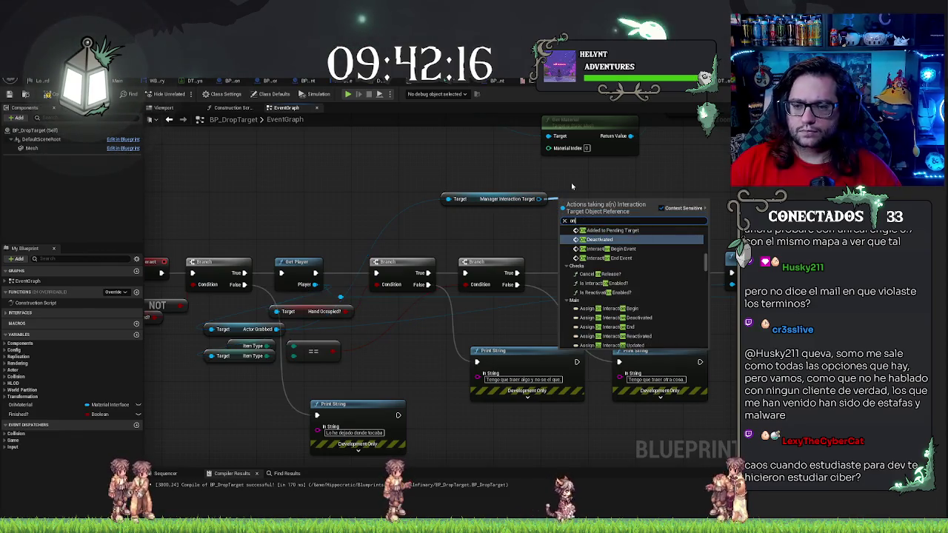
{"action": "scroll", "coordinate": [681, 255], "scroll_direction": "up", "scroll_amount": 2}
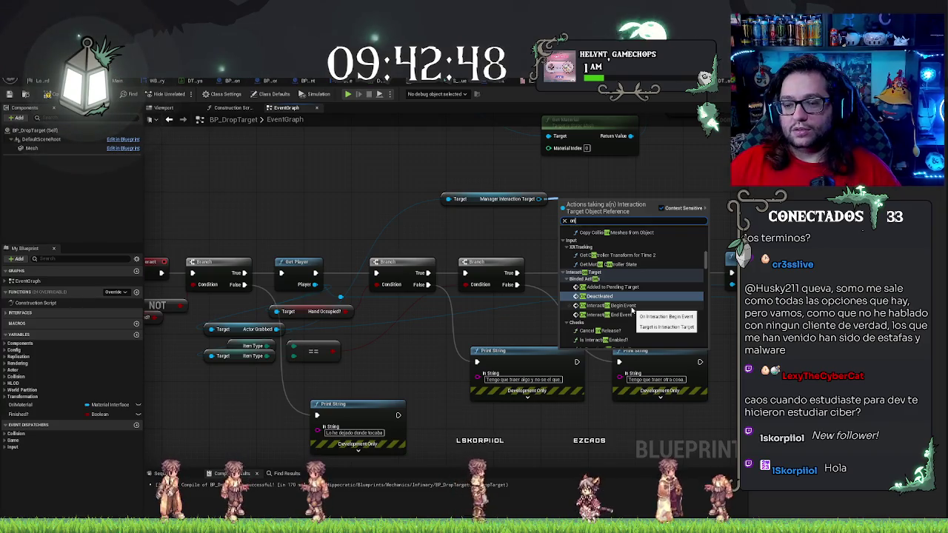
{"action": "scroll", "coordinate": [622, 300], "scroll_direction": "down", "scroll_amount": 4}
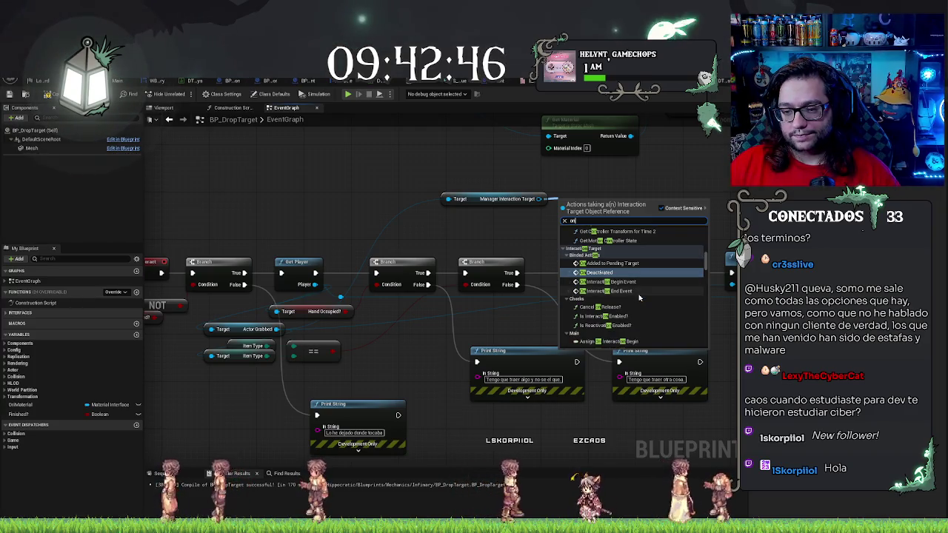
{"action": "scroll", "coordinate": [639, 298], "scroll_direction": "down", "scroll_amount": 5}
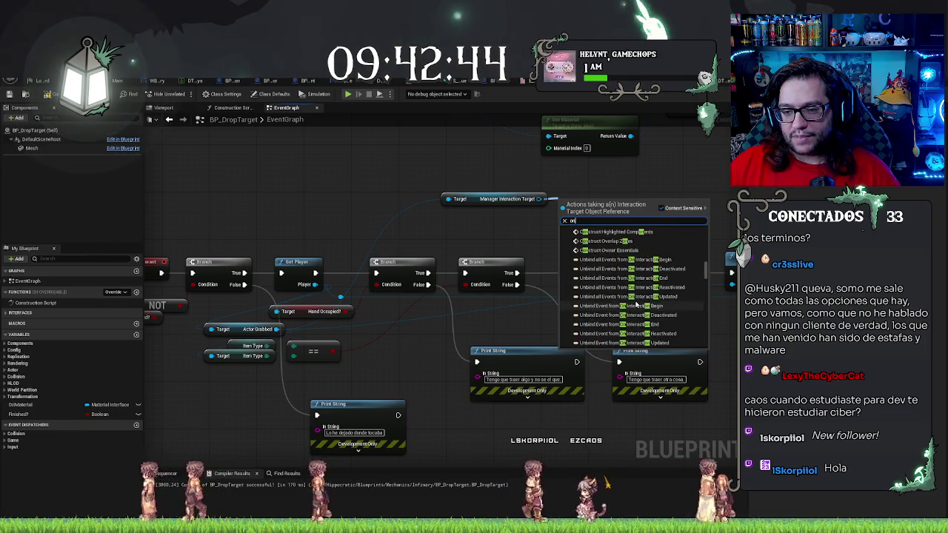
{"action": "scroll", "coordinate": [627, 311], "scroll_direction": "down", "scroll_amount": 3}
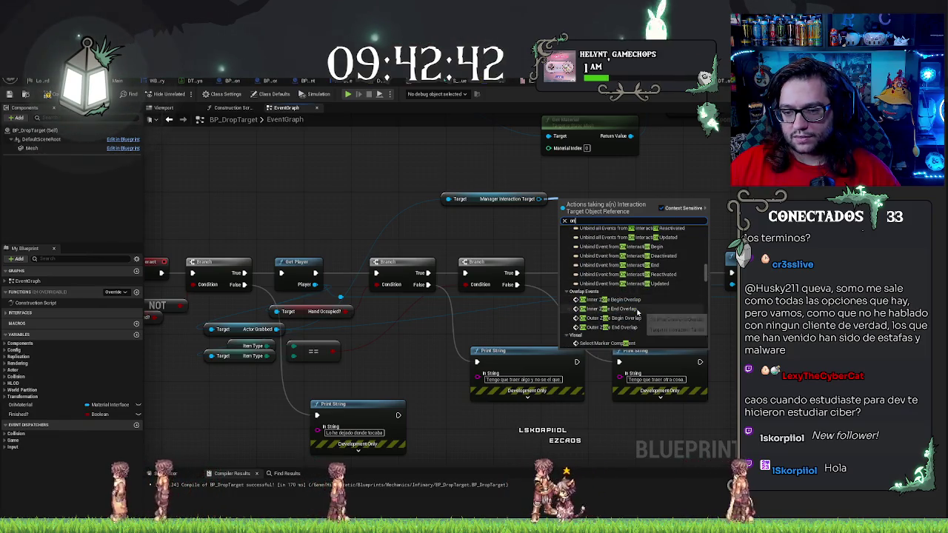
{"action": "scroll", "coordinate": [665, 287], "scroll_direction": "down", "scroll_amount": 3}
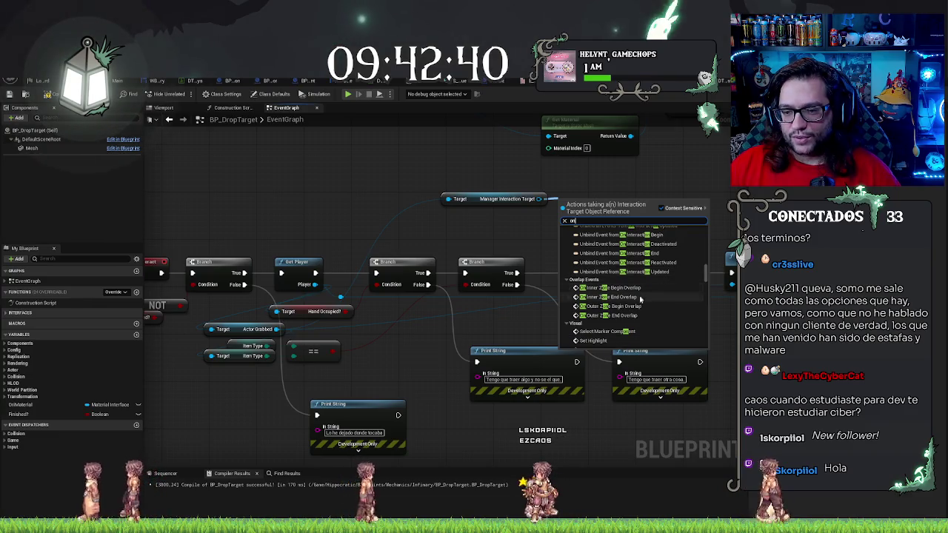
{"action": "scroll", "coordinate": [645, 304], "scroll_direction": "down", "scroll_amount": 1}
{"action": "scroll", "coordinate": [645, 303], "scroll_direction": "down", "scroll_amount": 2}
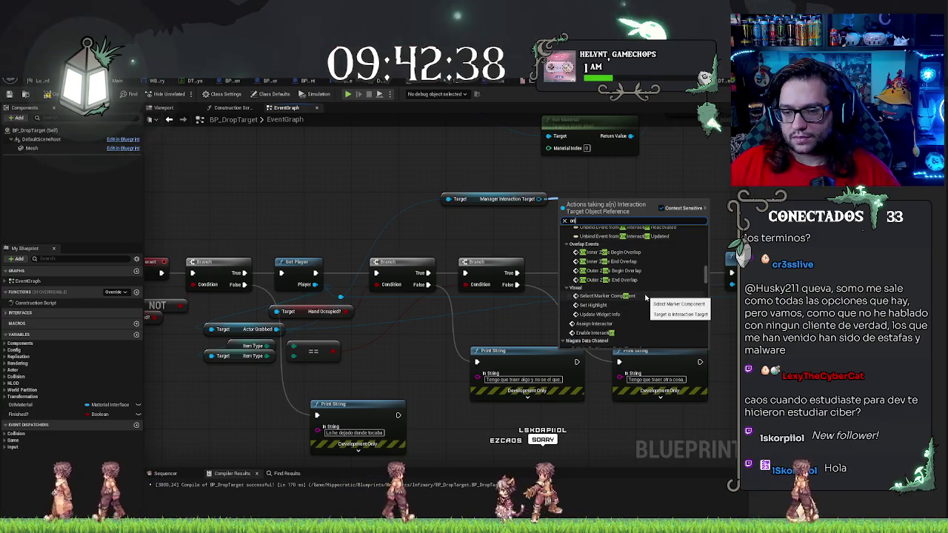
{"action": "scroll", "coordinate": [652, 296], "scroll_direction": "down", "scroll_amount": 8}
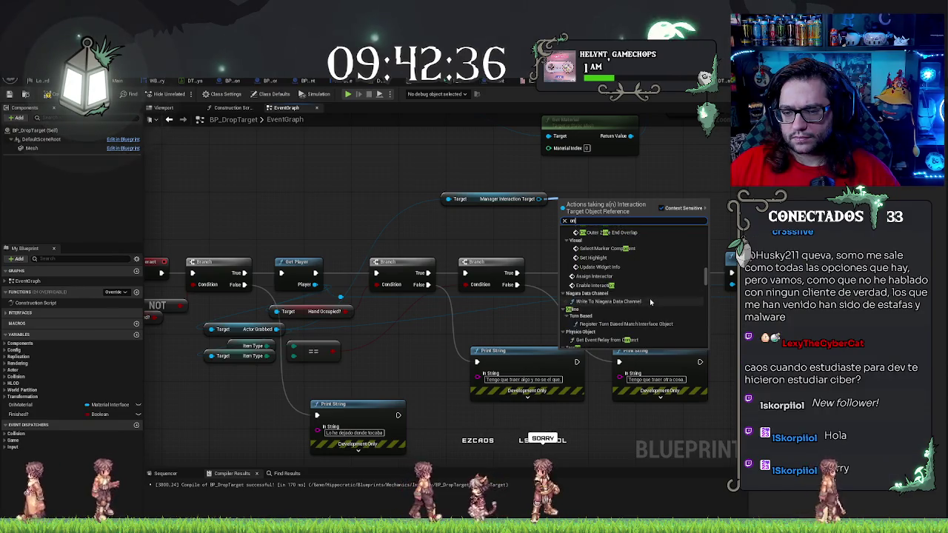
{"action": "scroll", "coordinate": [659, 249], "scroll_direction": "down", "scroll_amount": 5}
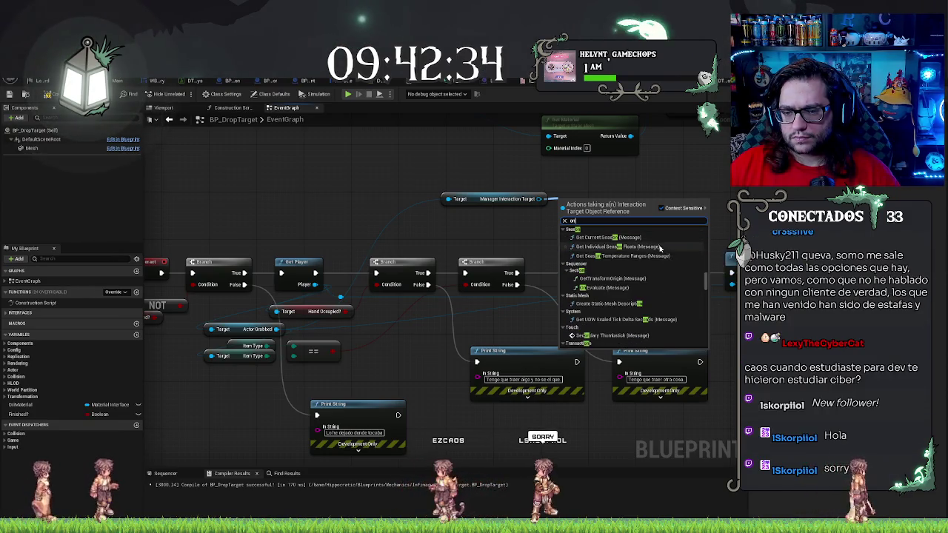
{"action": "scroll", "coordinate": [660, 249], "scroll_direction": "down", "scroll_amount": 6}
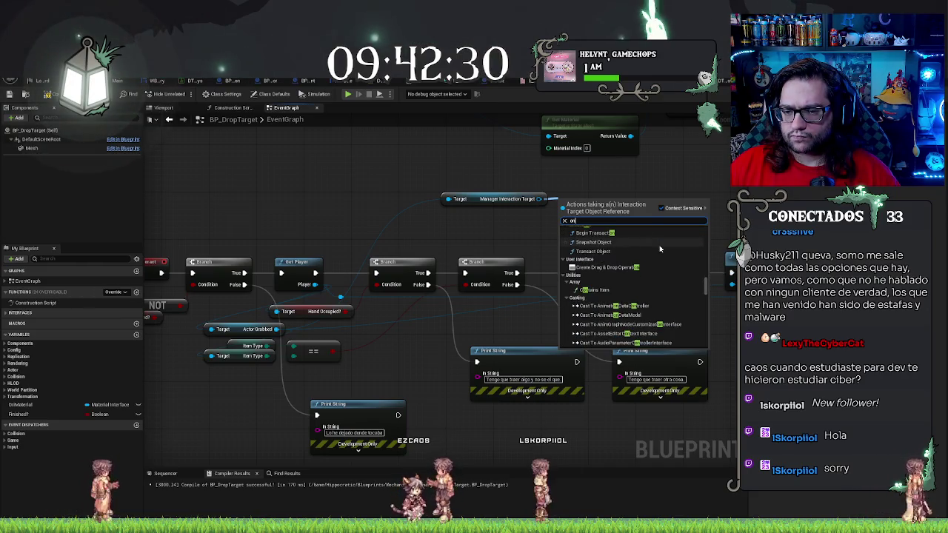
{"action": "scroll", "coordinate": [660, 249], "scroll_direction": "down", "scroll_amount": 8}
{"action": "scroll", "coordinate": [660, 248], "scroll_direction": "up", "scroll_amount": 2}
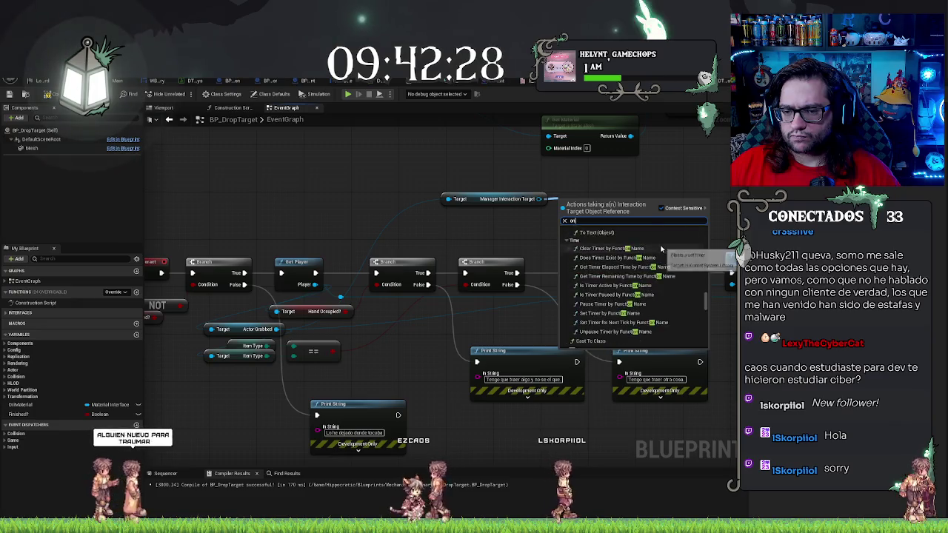
{"action": "scroll", "coordinate": [661, 249], "scroll_direction": "down", "scroll_amount": 2}
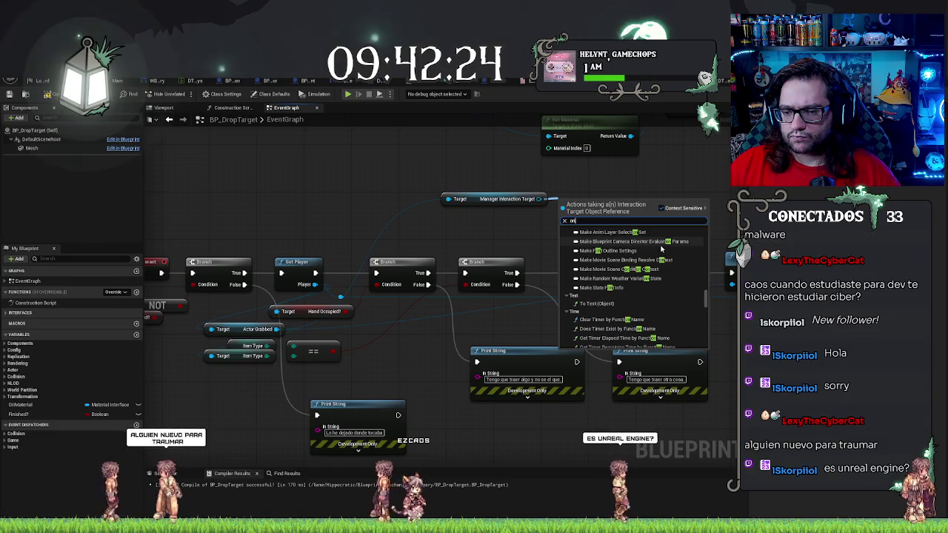
{"action": "scroll", "coordinate": [661, 250], "scroll_direction": "down", "scroll_amount": 2}
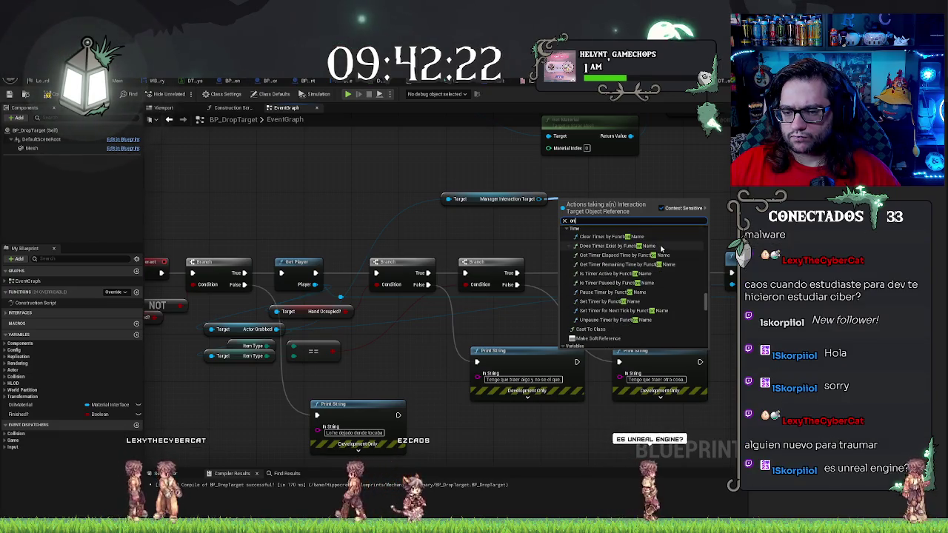
{"action": "scroll", "coordinate": [661, 250], "scroll_direction": "down", "scroll_amount": 2}
{"action": "scroll", "coordinate": [661, 248], "scroll_direction": "down", "scroll_amount": 1}
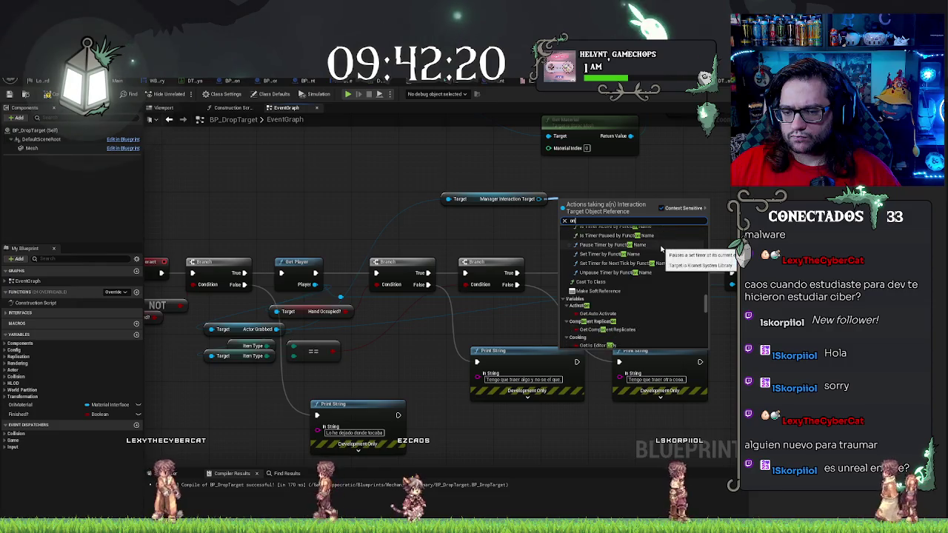
{"action": "scroll", "coordinate": [659, 249], "scroll_direction": "down", "scroll_amount": 1}
{"action": "scroll", "coordinate": [653, 251], "scroll_direction": "down", "scroll_amount": 1}
{"action": "scroll", "coordinate": [652, 250], "scroll_direction": "down", "scroll_amount": 2}
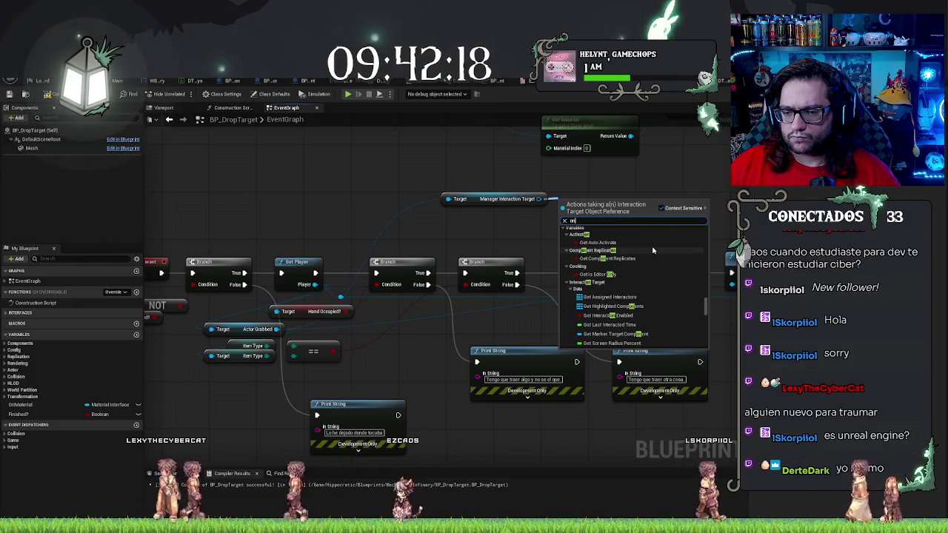
{"action": "scroll", "coordinate": [652, 250], "scroll_direction": "down", "scroll_amount": 2}
{"action": "scroll", "coordinate": [652, 250], "scroll_direction": "down", "scroll_amount": 3}
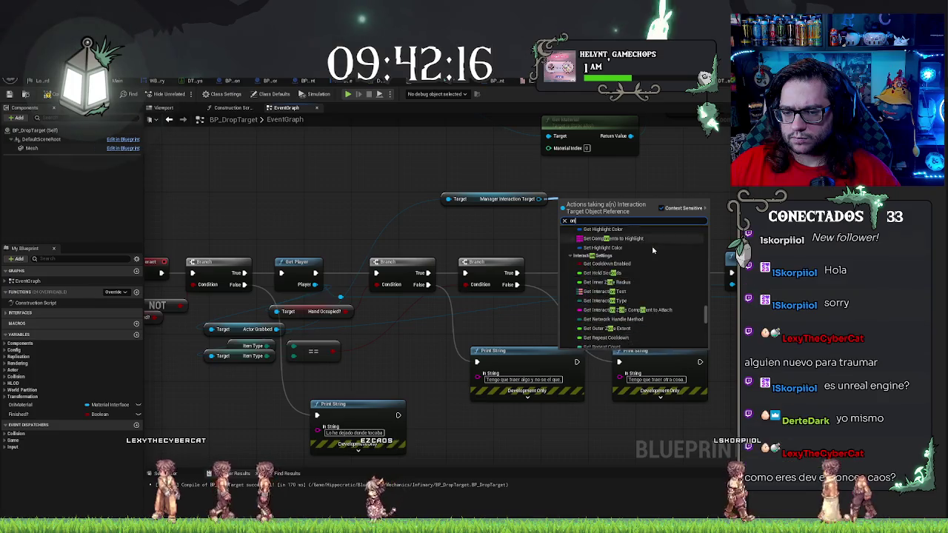
{"action": "scroll", "coordinate": [650, 252], "scroll_direction": "down", "scroll_amount": 1}
{"action": "scroll", "coordinate": [650, 253], "scroll_direction": "down", "scroll_amount": 3}
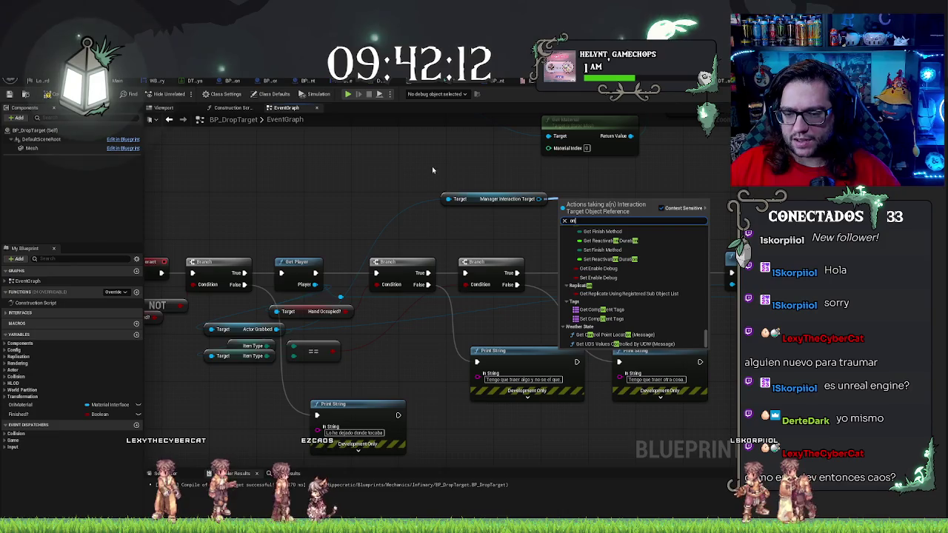
Step: Dismiss the action list without adding a node and undo the Manager Interaction Target node
{"action": "left_click_drag", "start_coordinate": [706, 337], "coordinate": [706, 235]}
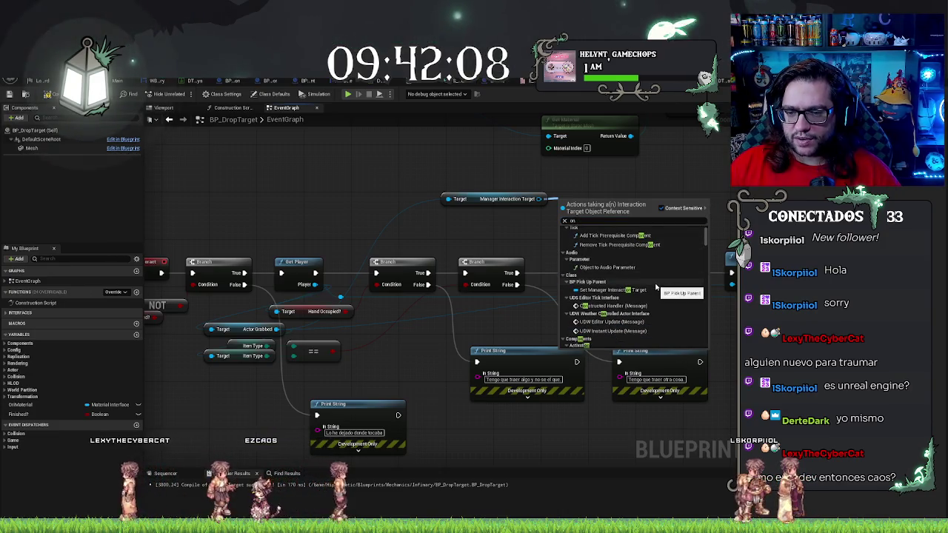
{"action": "scroll", "coordinate": [663, 278], "scroll_direction": "down", "scroll_amount": 3}
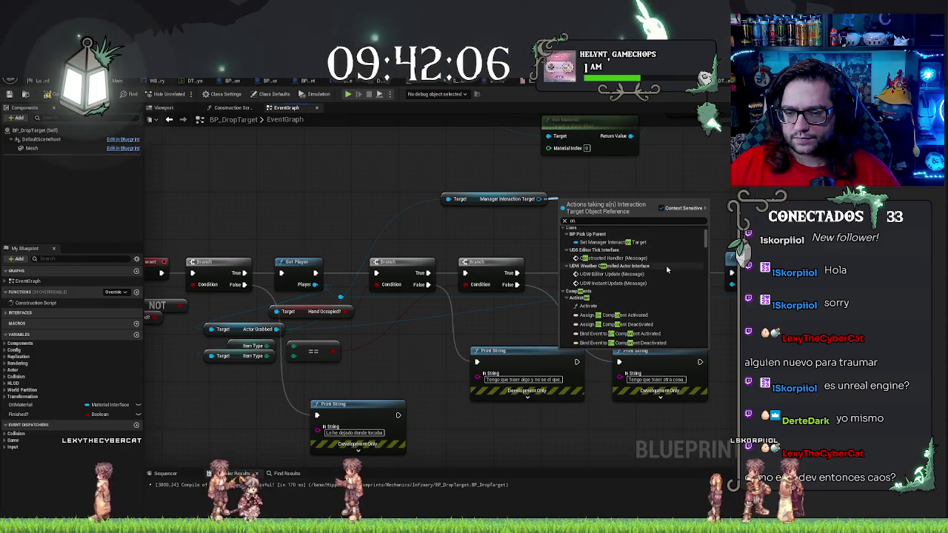
{"action": "scroll", "coordinate": [667, 270], "scroll_direction": "down", "scroll_amount": 2}
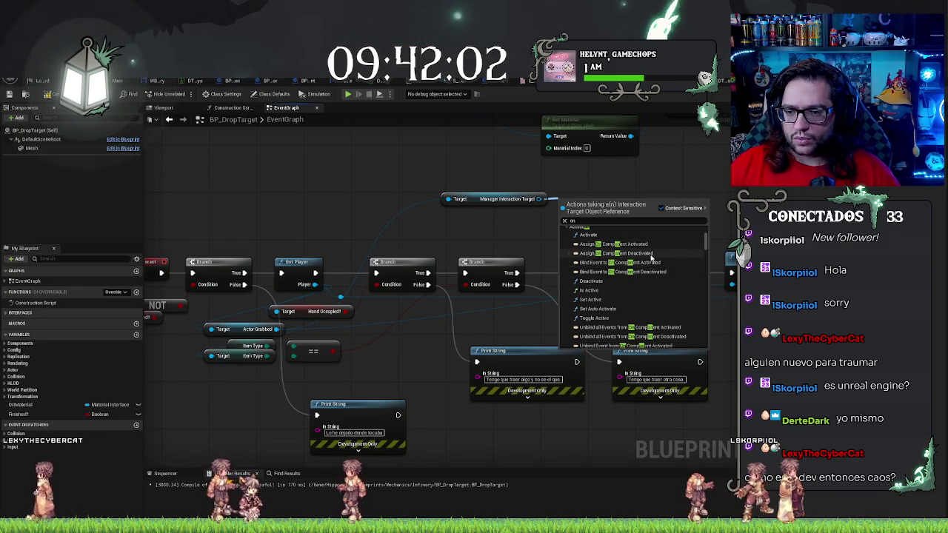
{"action": "scroll", "coordinate": [645, 256], "scroll_direction": "down", "scroll_amount": 2}
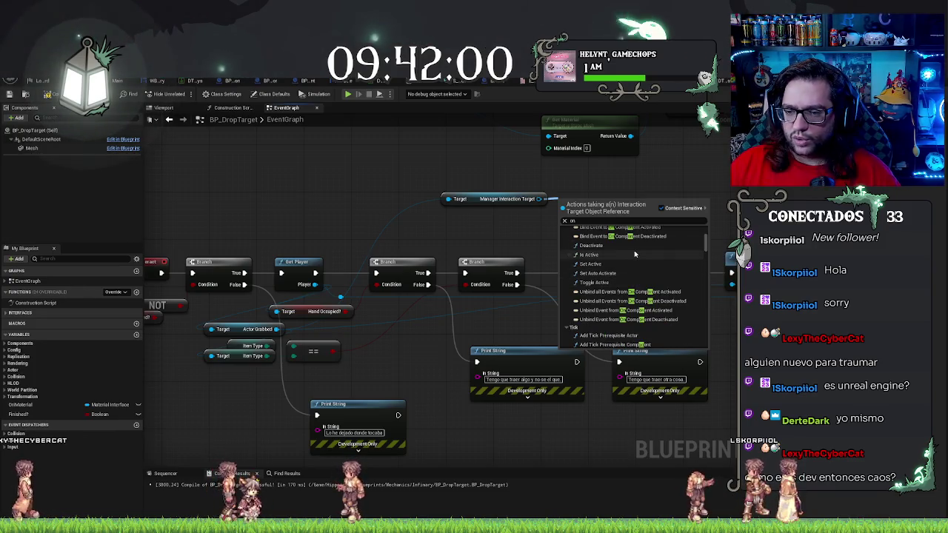
{"action": "scroll", "coordinate": [628, 276], "scroll_direction": "down", "scroll_amount": 2}
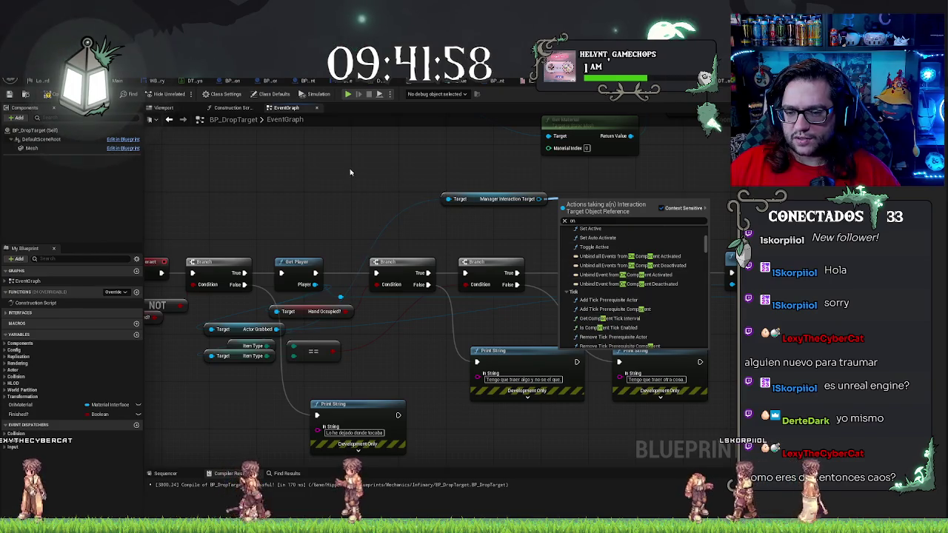
{"action": "key", "text": "Escape"}
{"action": "key", "text": "ctrl+z"}
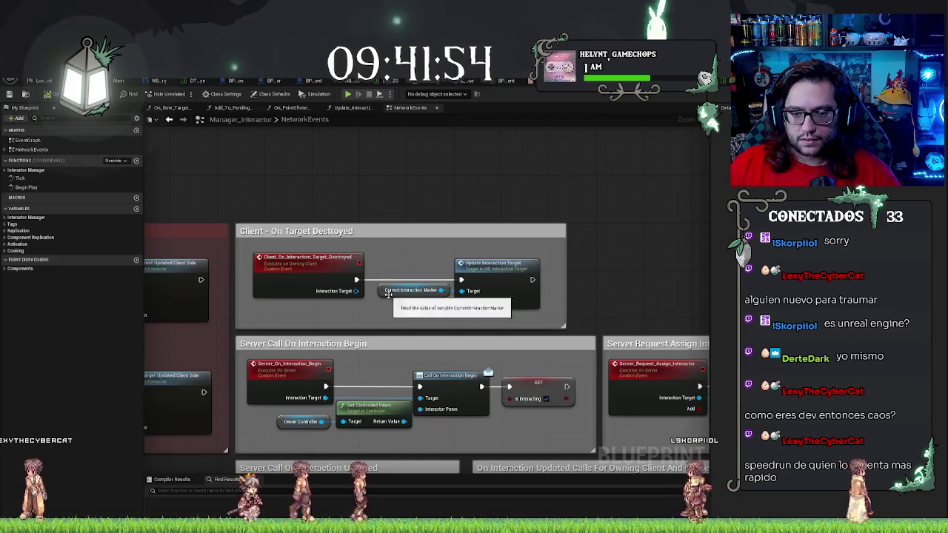
Step: Convert Current Interaction Marker to a validated get before Update Interaction Target, then save
{"action": "right_click", "coordinate": [412, 290]}
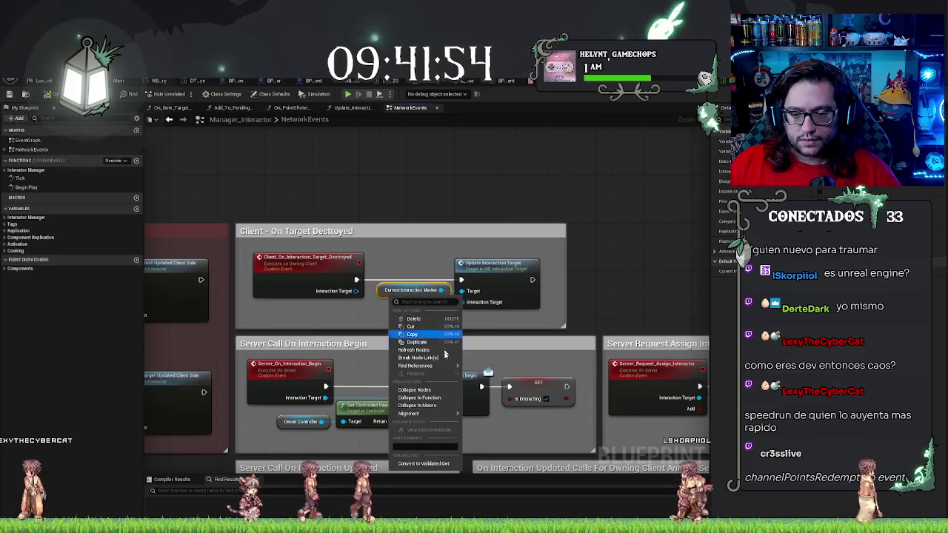
{"action": "left_click", "coordinate": [424, 464]}
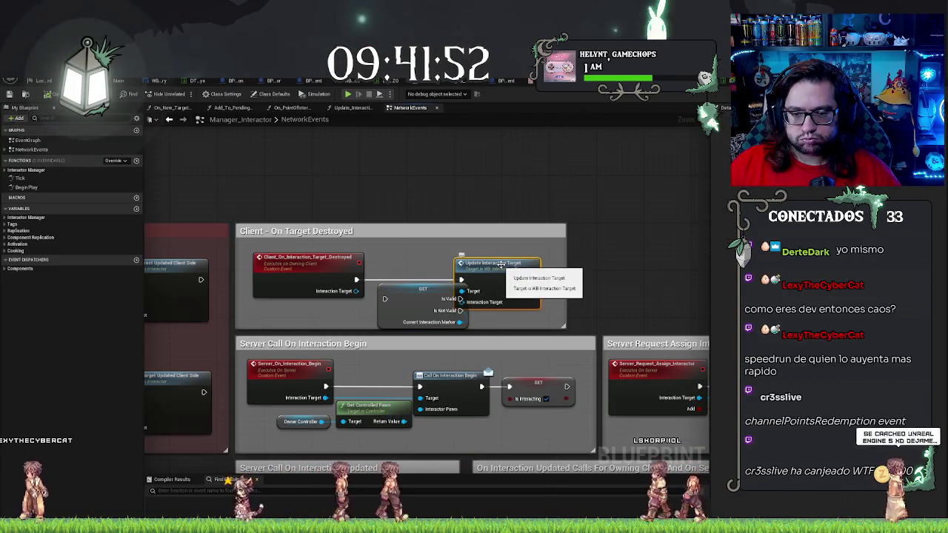
{"action": "left_click_drag", "start_coordinate": [501, 264], "coordinate": [519, 264]}
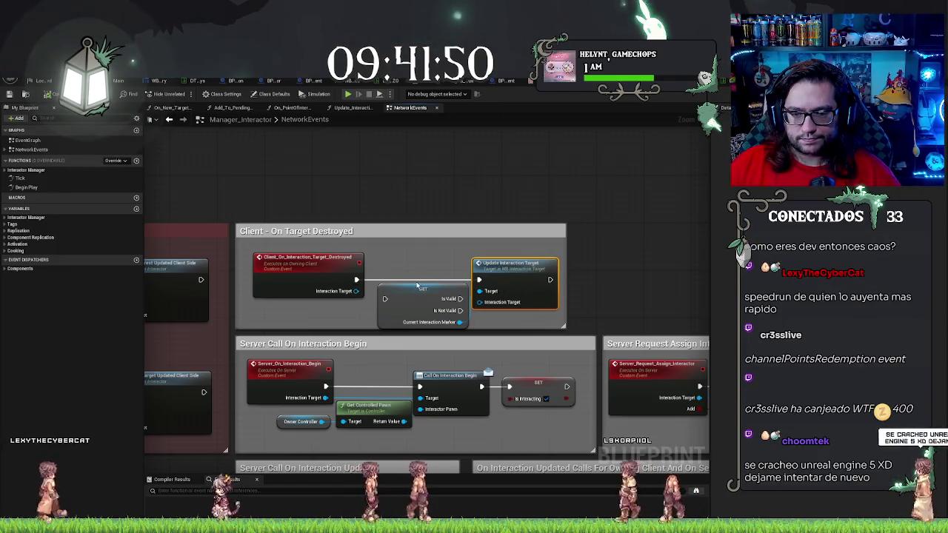
{"action": "mouse_move", "coordinate": [416, 285]}
{"action": "left_mouse_down"}
{"action": "mouse_move", "coordinate": [409, 267]}
{"action": "mouse_move", "coordinate": [379, 280]}
{"action": "left_mouse_up"}
{"action": "key", "text": "ctrl+s"}
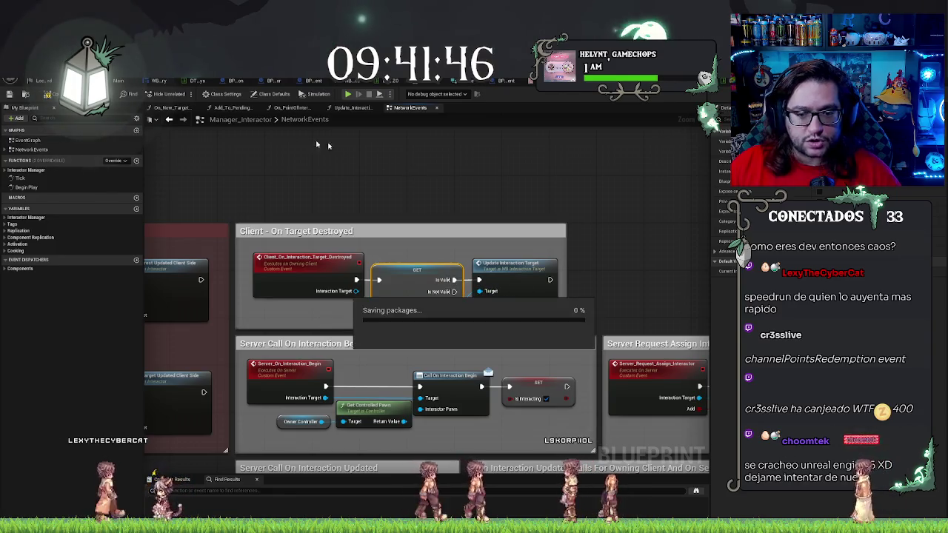
{"action": "left_click", "coordinate": [123, 80]}
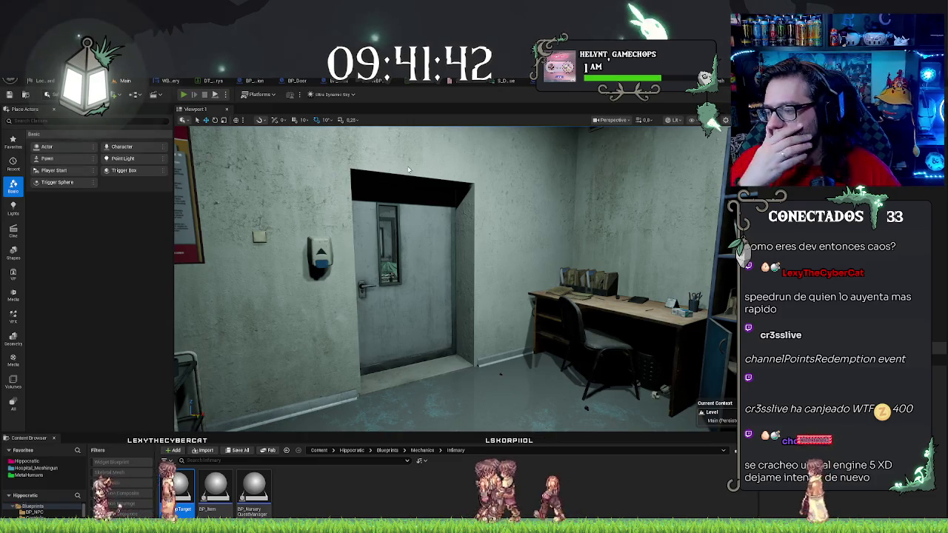
Step: Play-test the level, walking through the office door and down the red-lit corridor
{"action": "key", "text": "alt+p"}
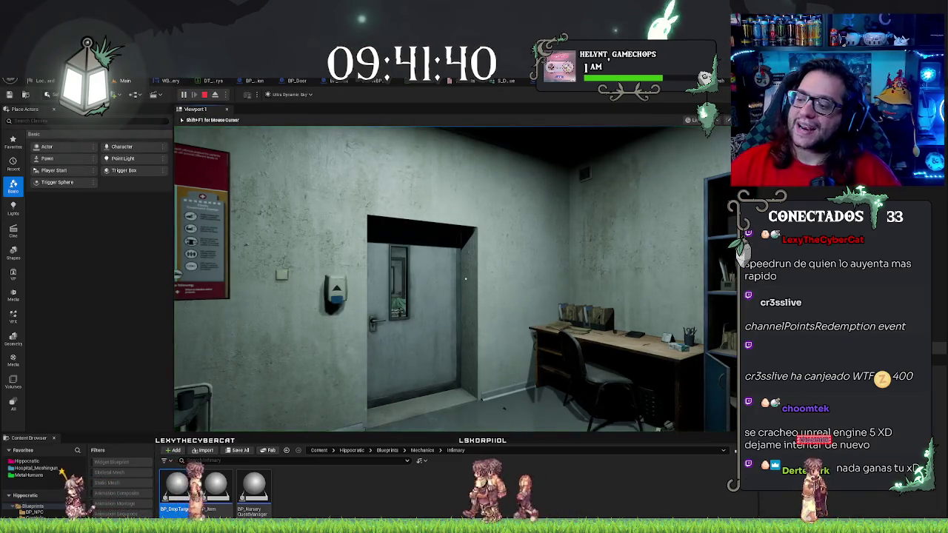
{"action": "key", "text": "w"}
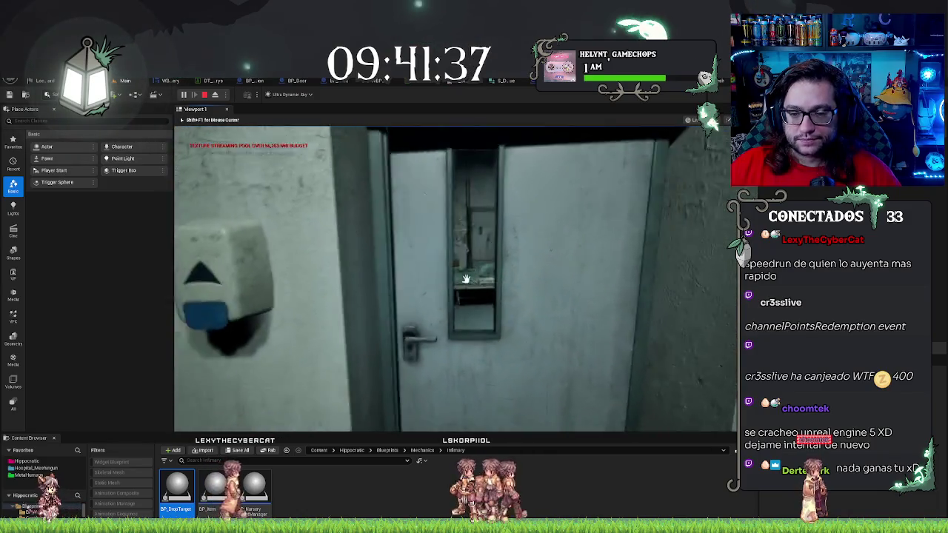
{"action": "left_click", "coordinate": [466, 279]}
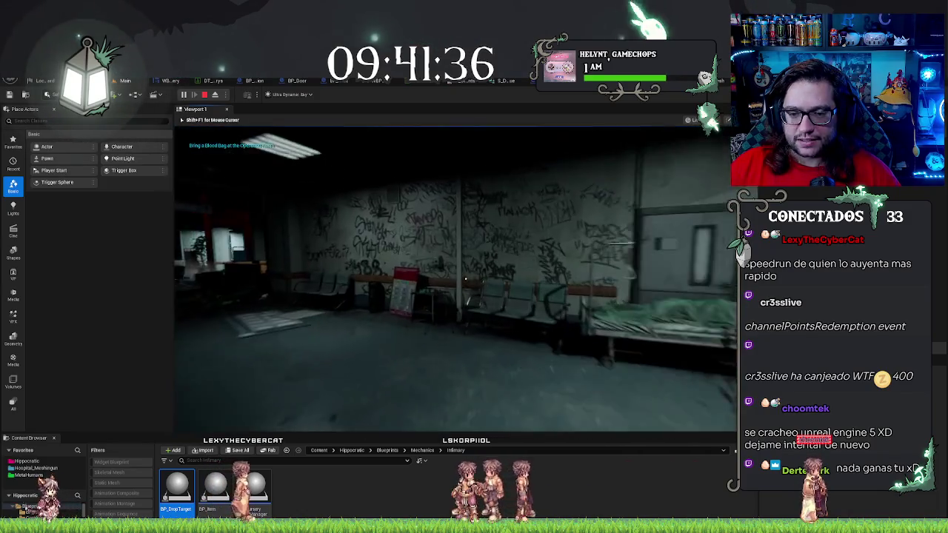
{"action": "key", "text": "w"}
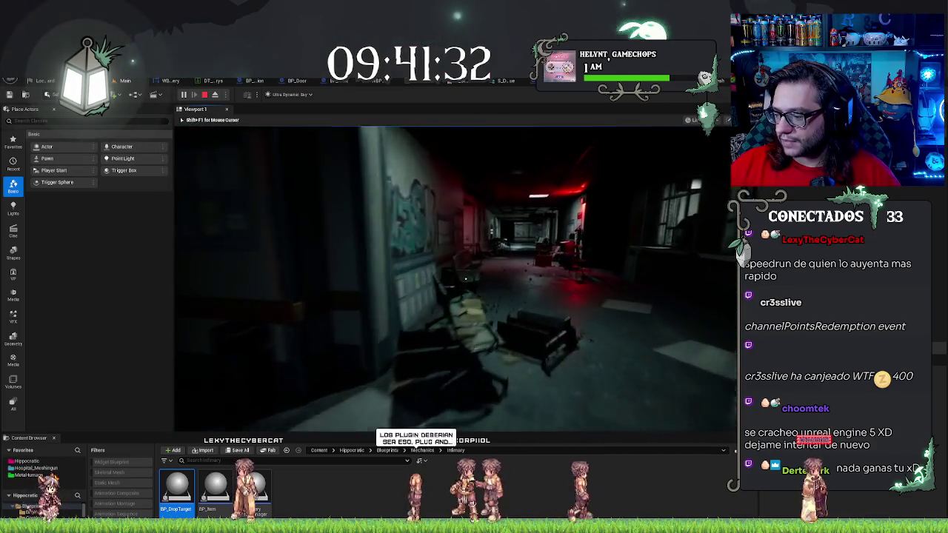
{"action": "key", "text": "w"}
{"action": "key", "text": "w"}
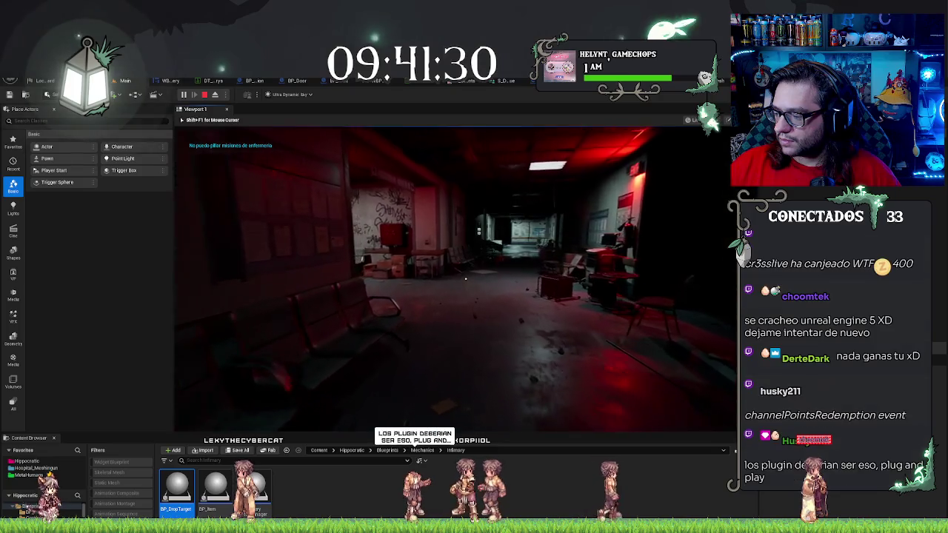
{"action": "key", "text": "w"}
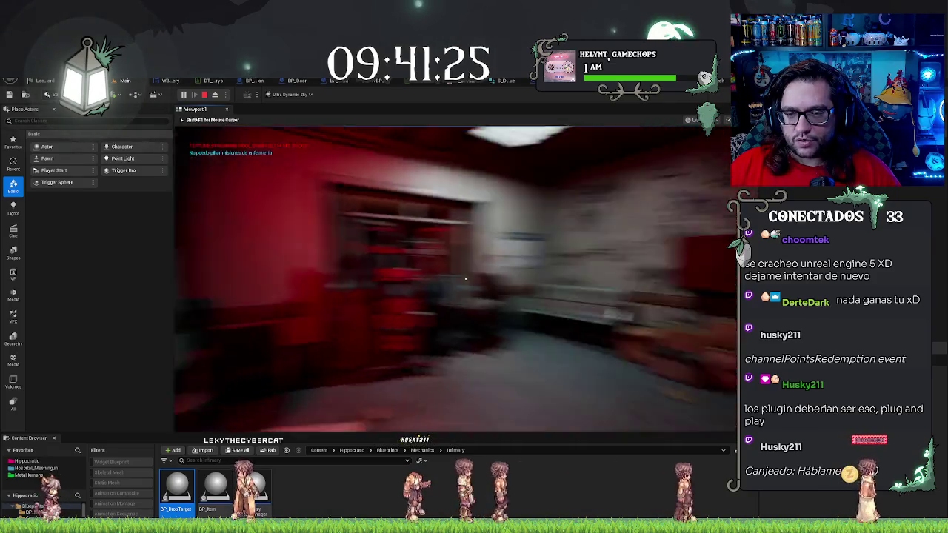
{"action": "mouse_move", "coordinate": [465, 279]}
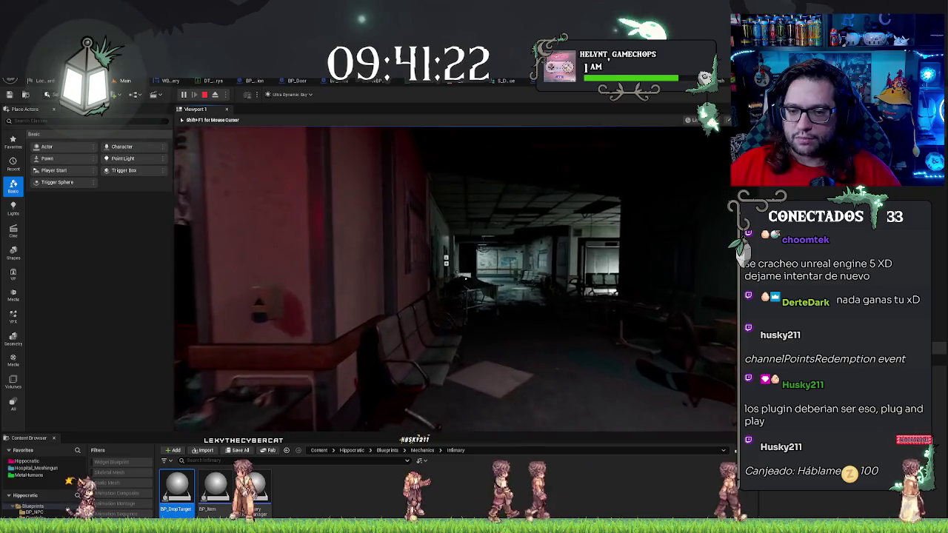
{"action": "key", "text": "w"}
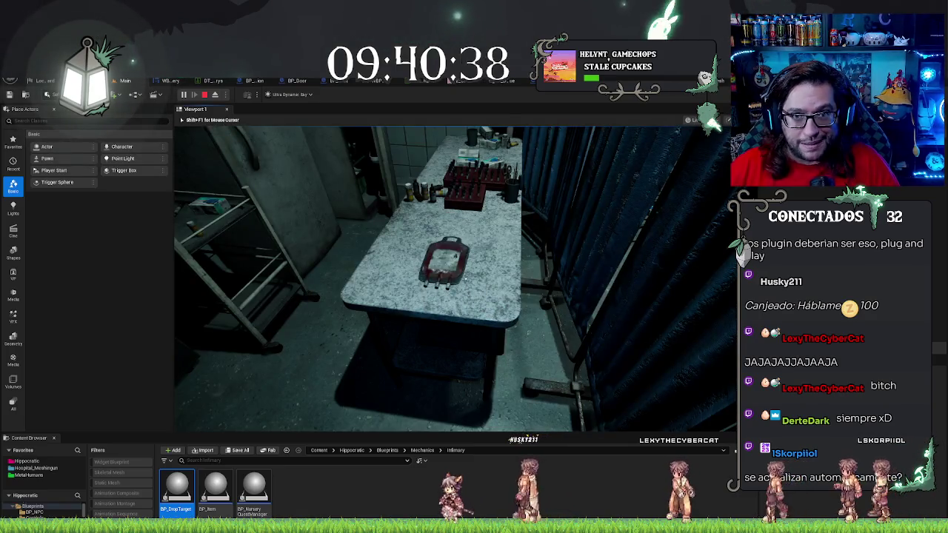
Step: End the Play in Editor session with Escape
{"action": "key", "text": "Escape"}
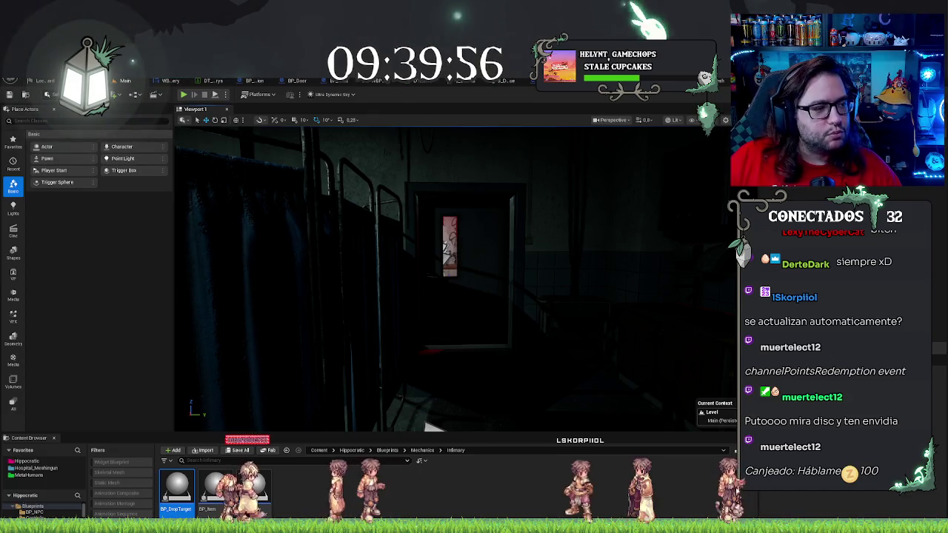
Step: Drag the Discord burger photo window over the level viewport
{"action": "left_click_drag", "start_coordinate": [552, 217], "coordinate": [509, 198]}
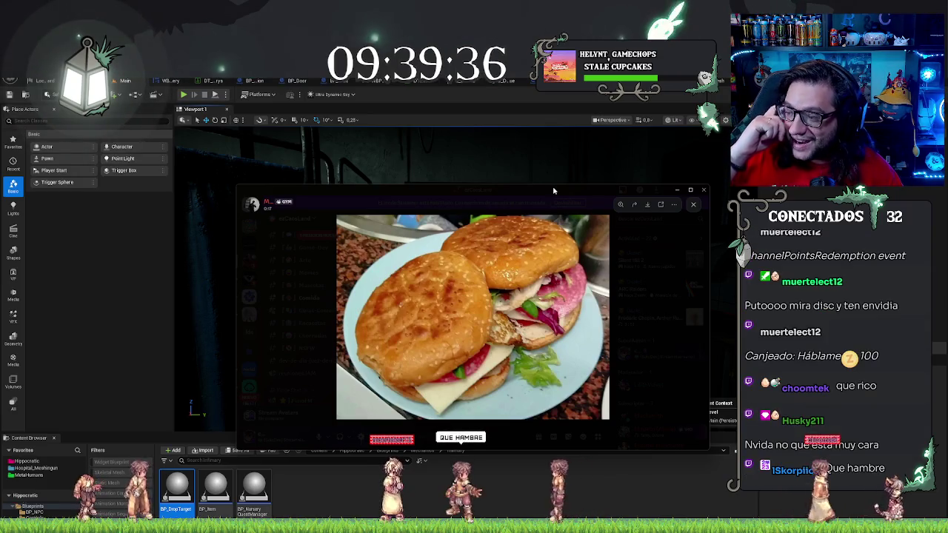
Step: Close the Discord burger photo viewer with its X button
{"action": "left_click", "coordinate": [426, 424]}
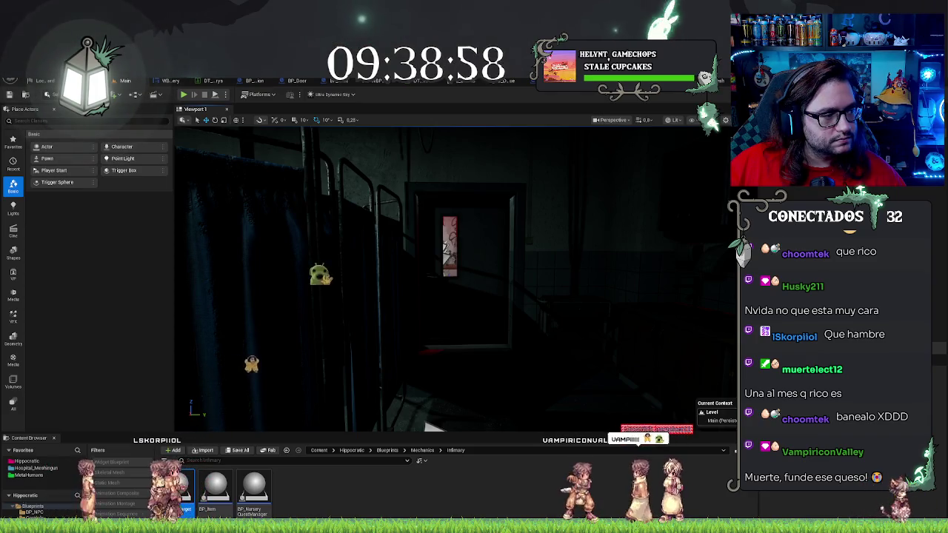
Step: In Manager_Interactor, search for 'Destroy' and open the Apply_Finish_Method result
{"action": "left_click_drag", "start_coordinate": [433, 428], "coordinate": [490, 374]}
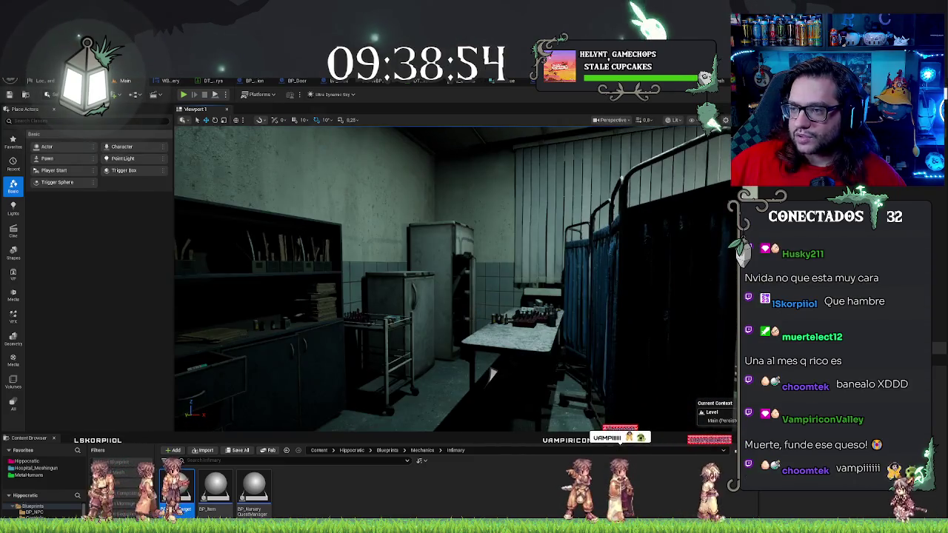
{"action": "key", "text": "ctrl+Tab"}
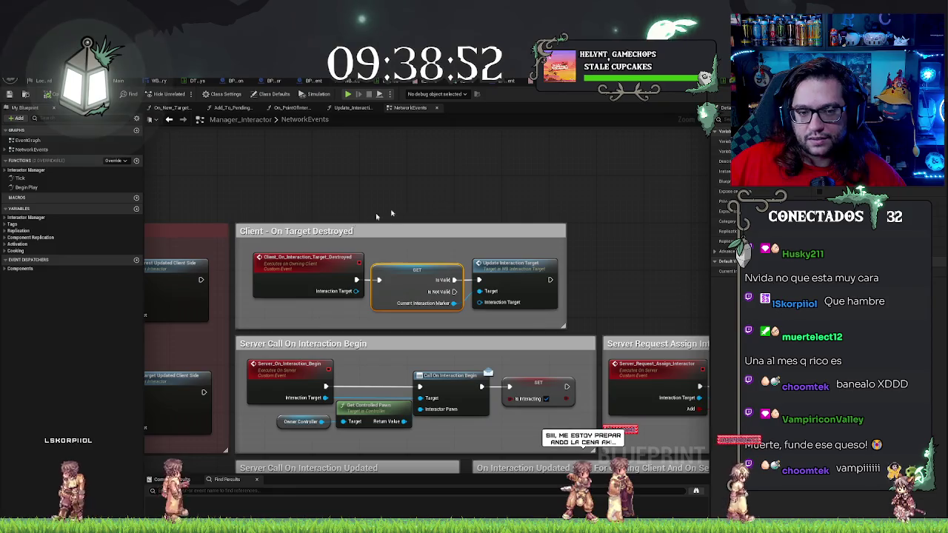
{"action": "mouse_move", "coordinate": [398, 211]}
{"action": "left_mouse_down"}
{"action": "mouse_move", "coordinate": [418, 190]}
{"action": "mouse_move", "coordinate": [227, 186]}
{"action": "mouse_move", "coordinate": [616, 160]}
{"action": "mouse_move", "coordinate": [631, 127]}
{"action": "mouse_move", "coordinate": [494, 279]}
{"action": "mouse_move", "coordinate": [453, 283]}
{"action": "left_mouse_up"}
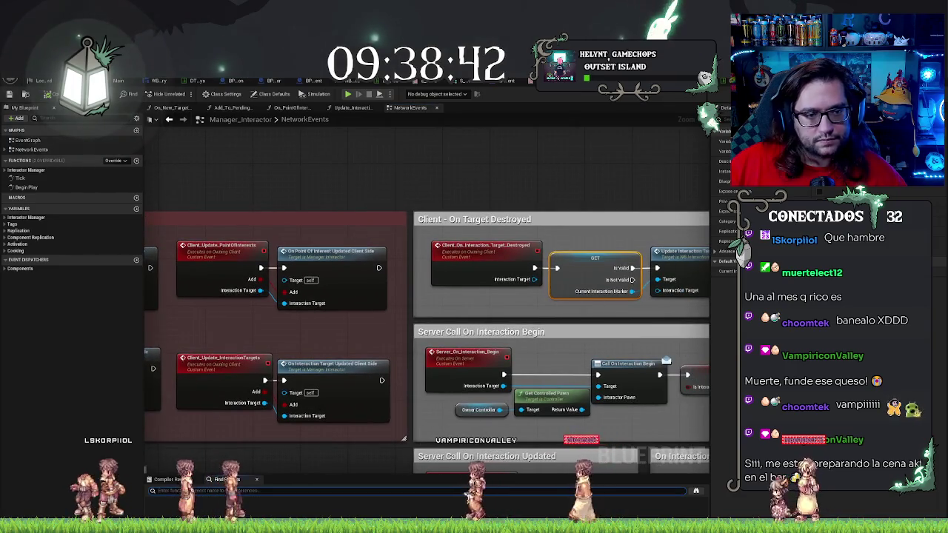
{"action": "type", "text": "Destroy"}
{"action": "key", "text": "Return"}
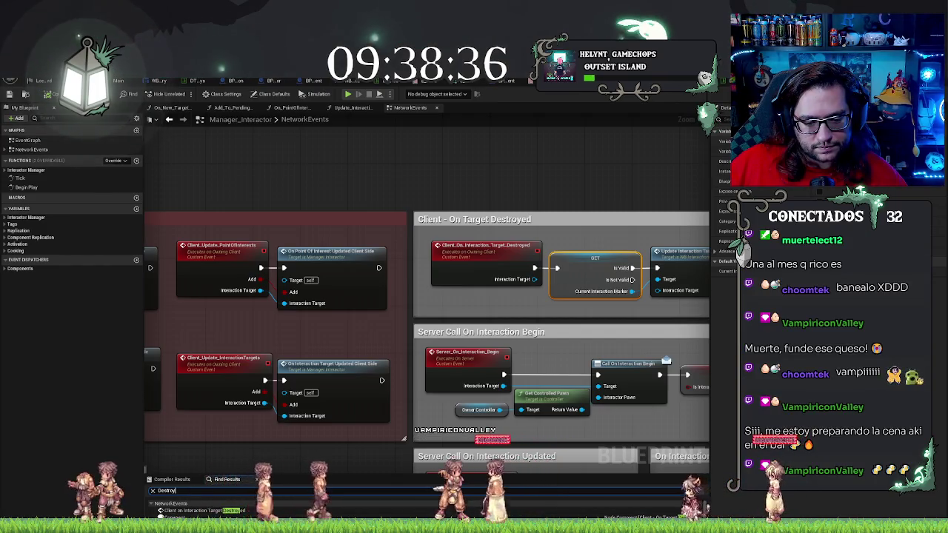
{"action": "double_click", "coordinate": [215, 510]}
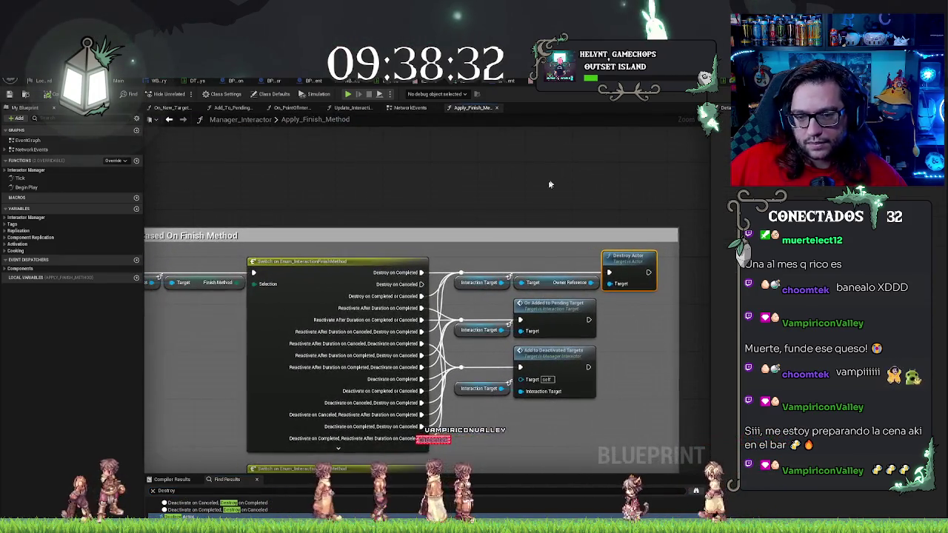
Step: Review Apply_Finish_Method, then pan BP_DropTarget to show Destroy Actor after Set Material
{"action": "scroll", "coordinate": [667, 177], "scroll_direction": "down", "scroll_amount": 3}
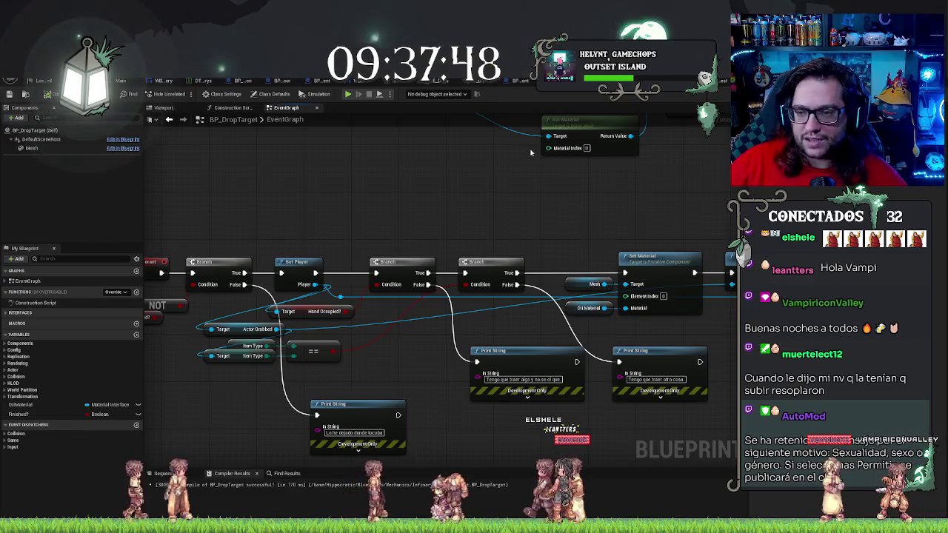
{"action": "mouse_move", "coordinate": [530, 152]}
{"action": "left_mouse_down"}
{"action": "mouse_move", "coordinate": [496, 148]}
{"action": "mouse_move", "coordinate": [467, 163]}
{"action": "left_mouse_up"}
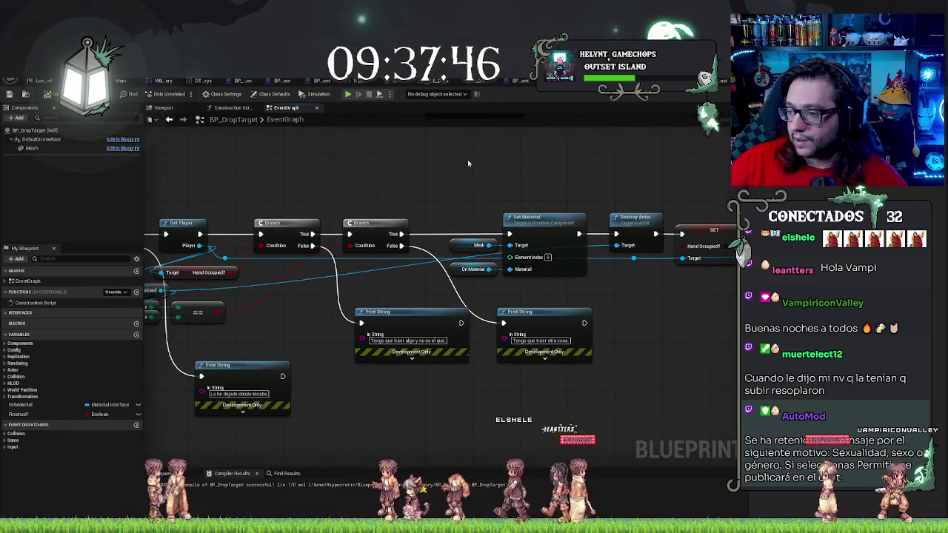
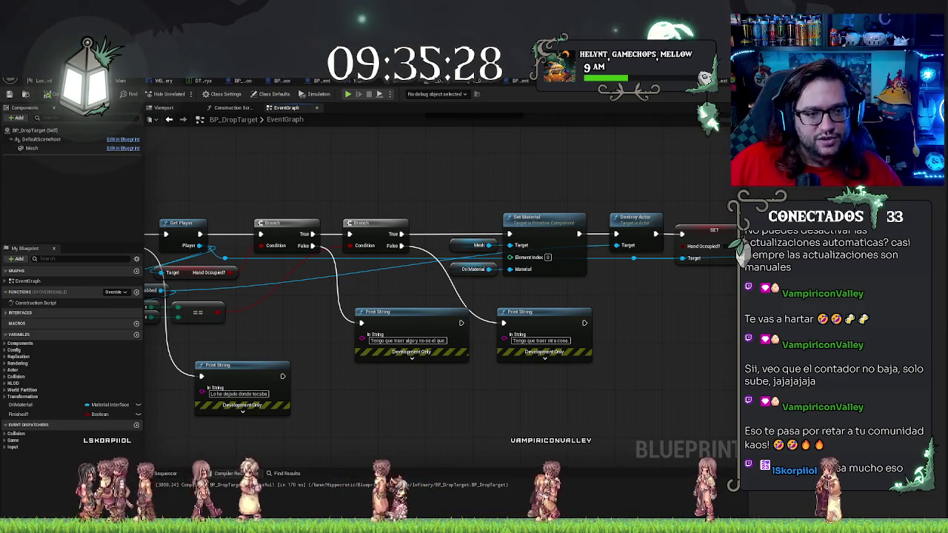
Step: Pan the BP_DropTarget event graph, then switch back to the Main level tab
{"action": "mouse_move", "coordinate": [533, 154]}
{"action": "left_mouse_down"}
{"action": "mouse_move", "coordinate": [690, 185]}
{"action": "mouse_move", "coordinate": [622, 196]}
{"action": "mouse_move", "coordinate": [477, 278]}
{"action": "mouse_move", "coordinate": [365, 264]}
{"action": "mouse_move", "coordinate": [518, 256]}
{"action": "mouse_move", "coordinate": [326, 240]}
{"action": "left_mouse_up"}
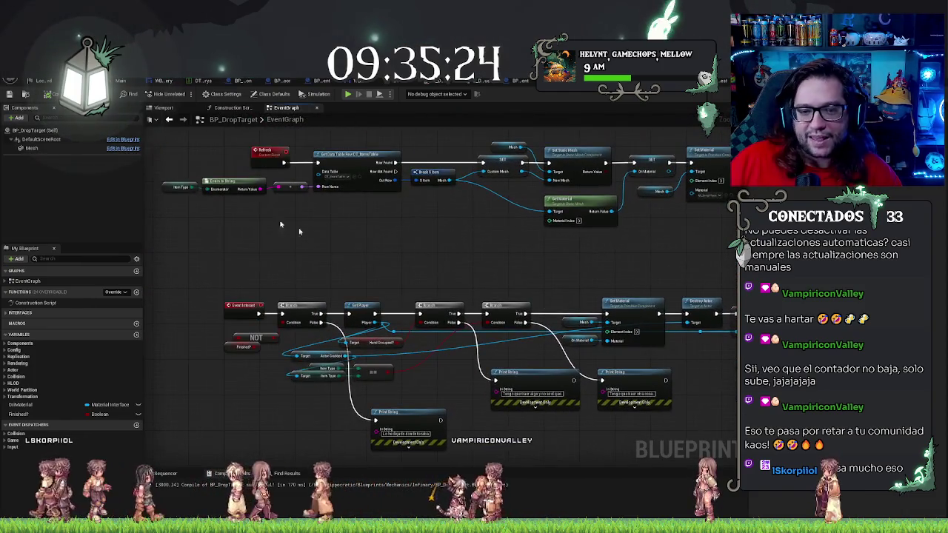
{"action": "left_click", "coordinate": [120, 80]}
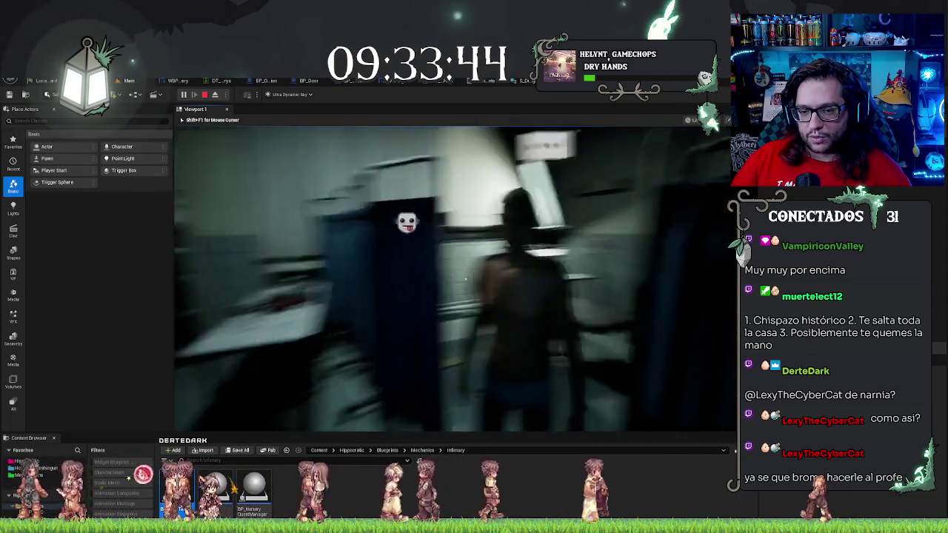
Step: Talk to Paco Sanz, advance his dialogue, accept his request and close the conversation
{"action": "key", "text": "e"}
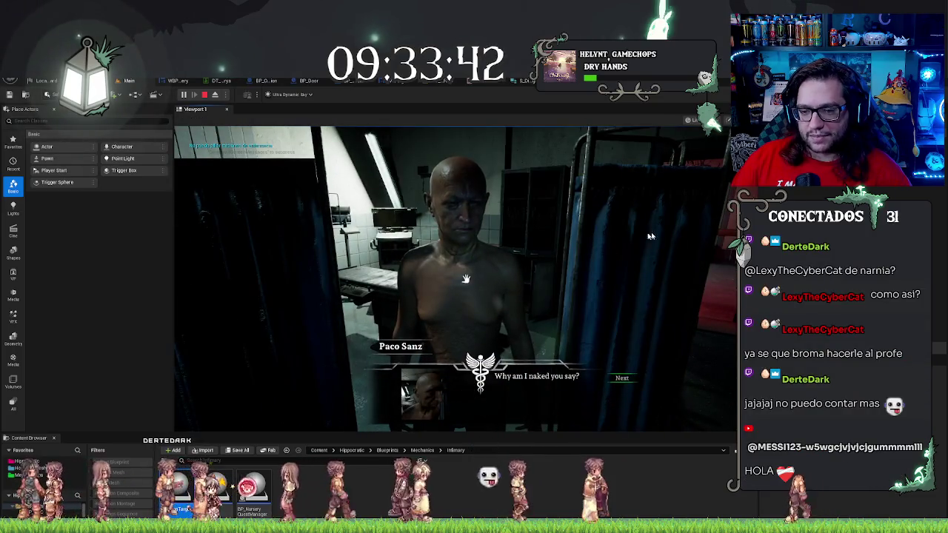
{"action": "left_click", "coordinate": [622, 380]}
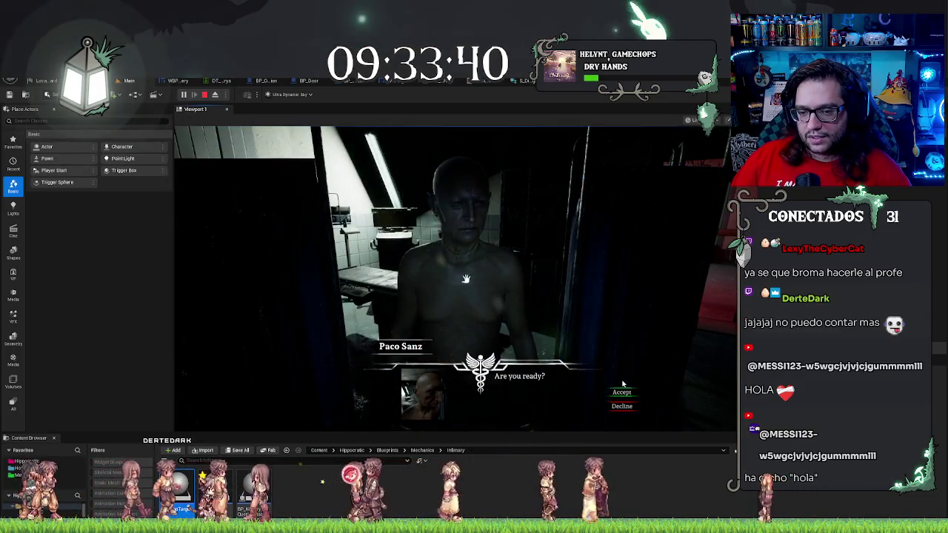
{"action": "left_click", "coordinate": [622, 392]}
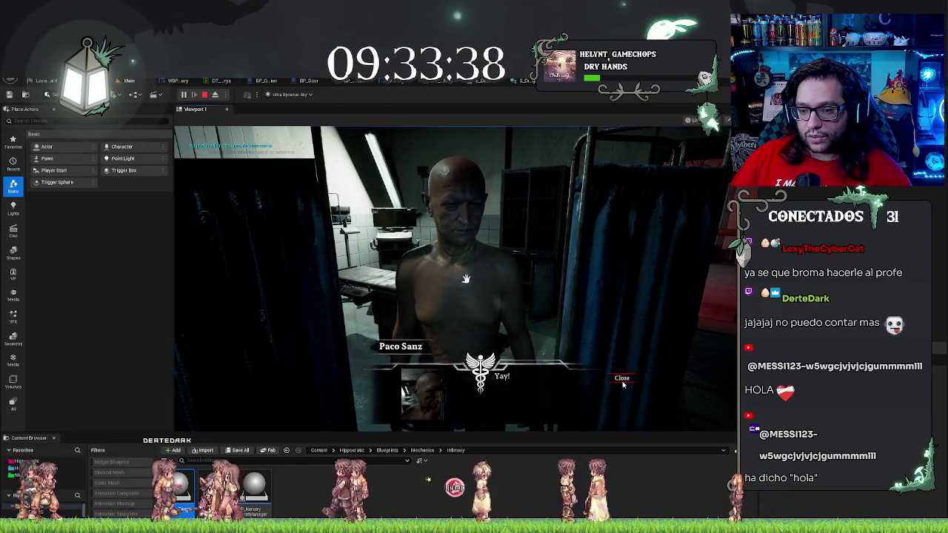
{"action": "left_click", "coordinate": [622, 391]}
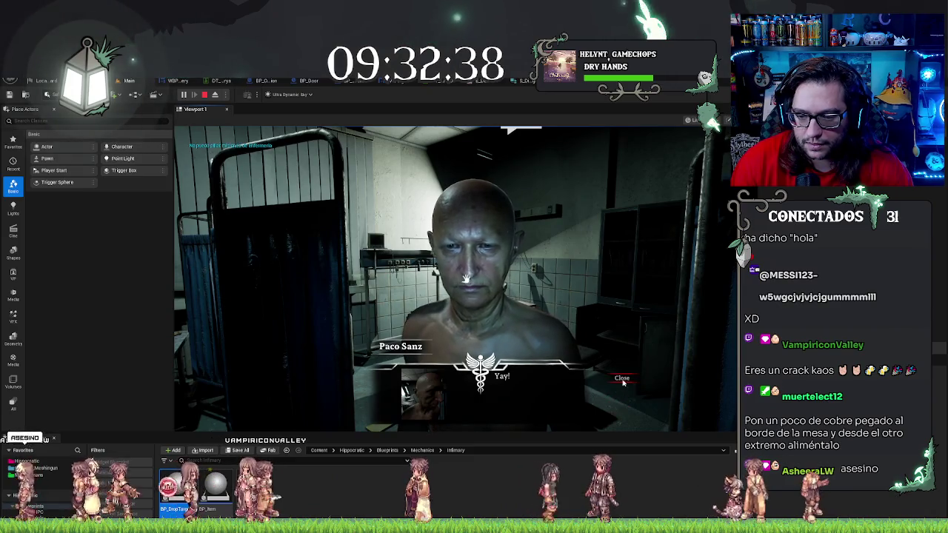
Step: Cut along the abdomen's dashed guide, clear every blue intestine spot, and sew the incision shut
{"action": "left_click", "coordinate": [621, 391]}
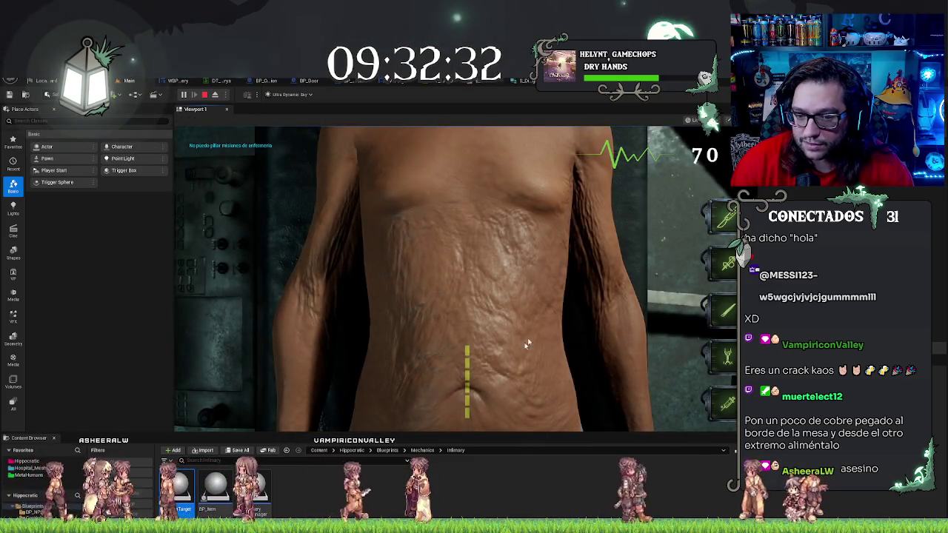
{"action": "left_click_drag", "start_coordinate": [468, 348], "coordinate": [466, 417]}
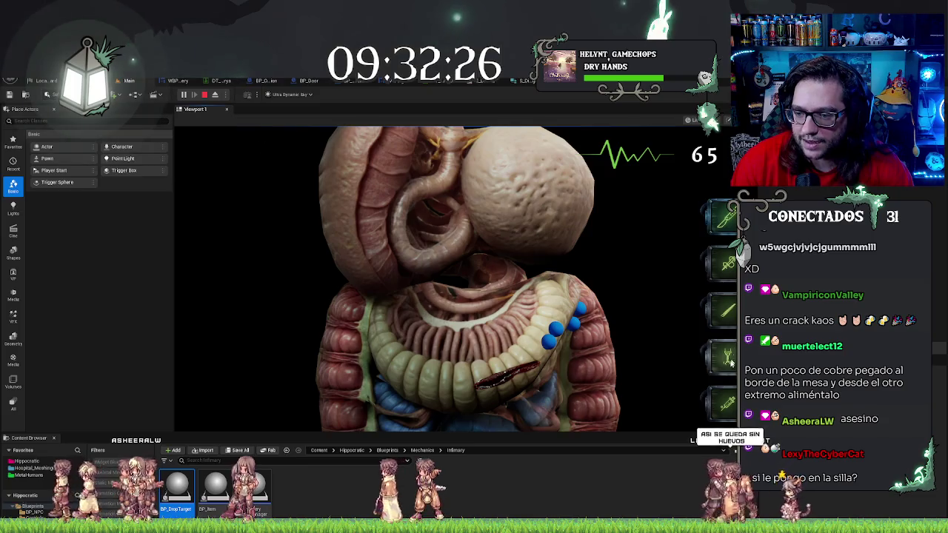
{"action": "left_click", "coordinate": [552, 338]}
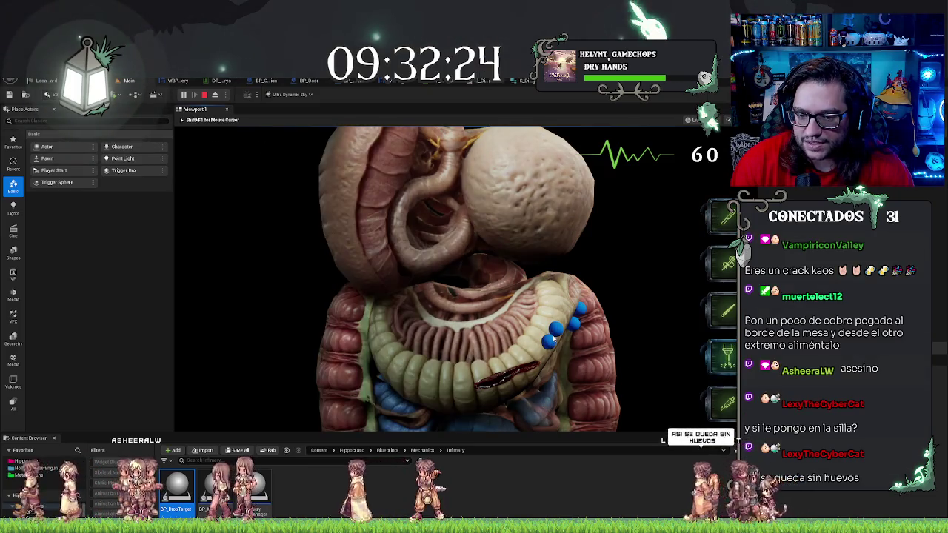
{"action": "left_click", "coordinate": [552, 339]}
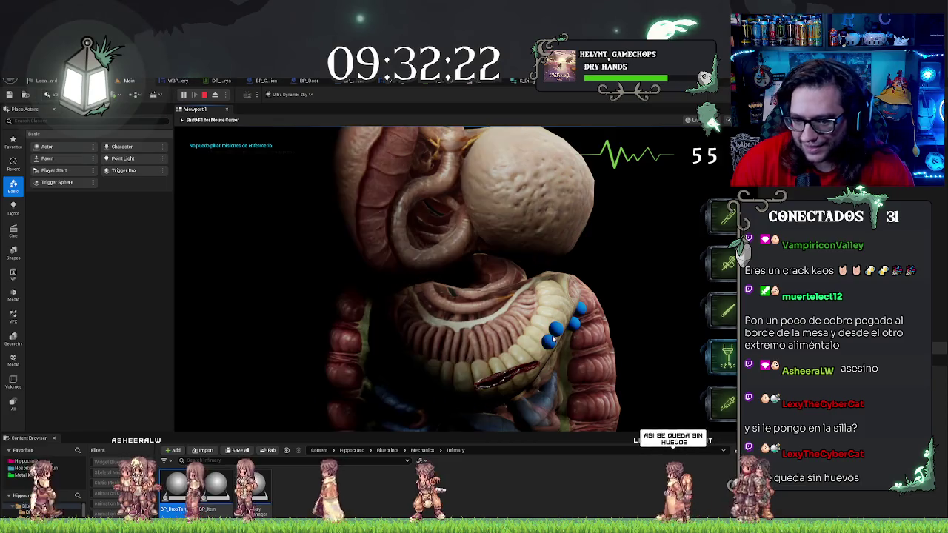
{"action": "left_click", "coordinate": [552, 339]}
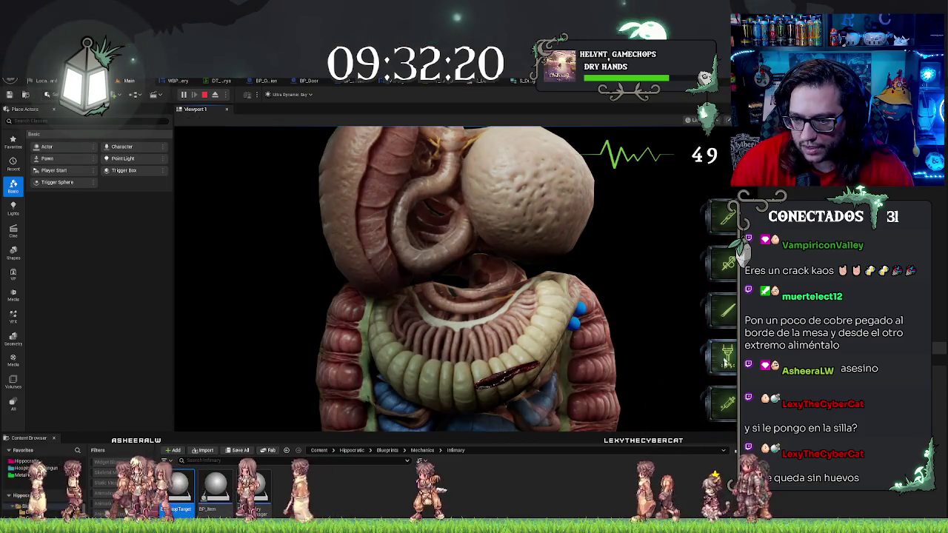
{"action": "left_click", "coordinate": [479, 370]}
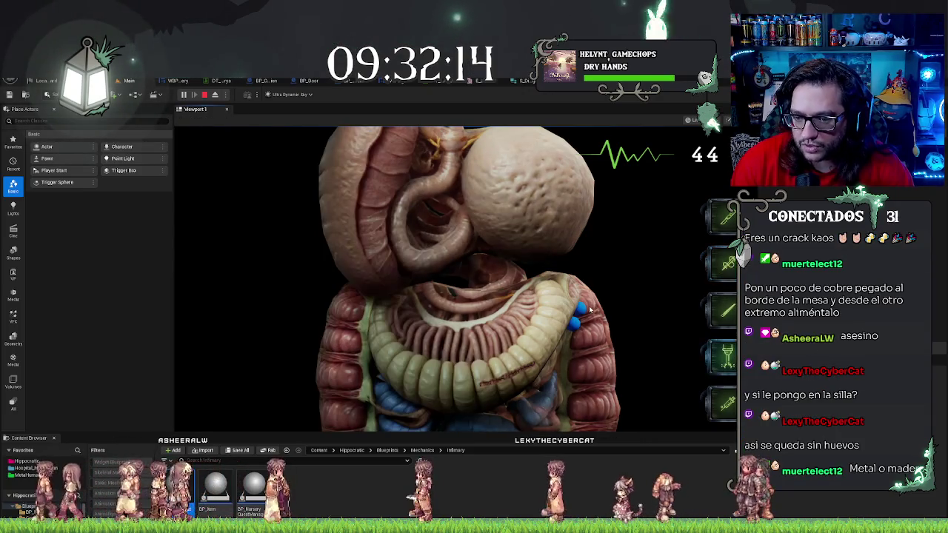
{"action": "left_click", "coordinate": [576, 326]}
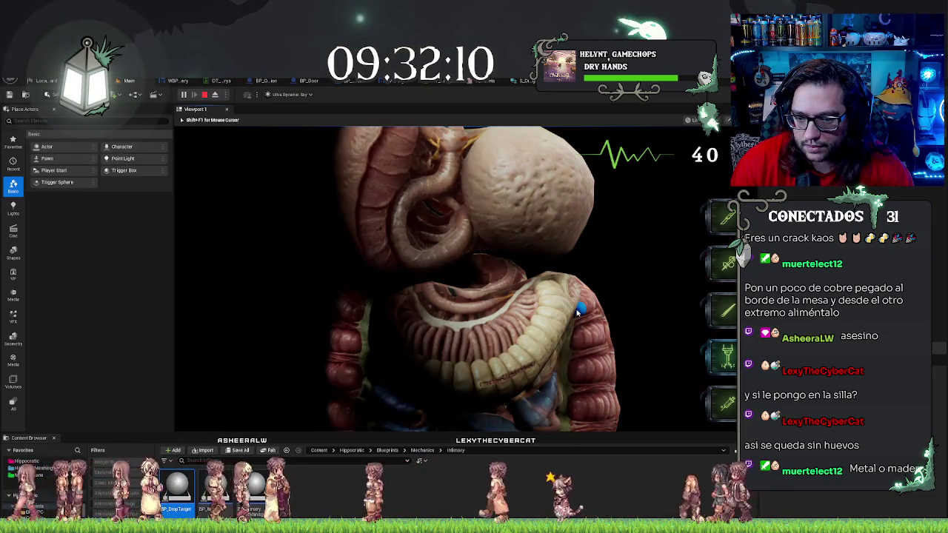
{"action": "left_click", "coordinate": [581, 304]}
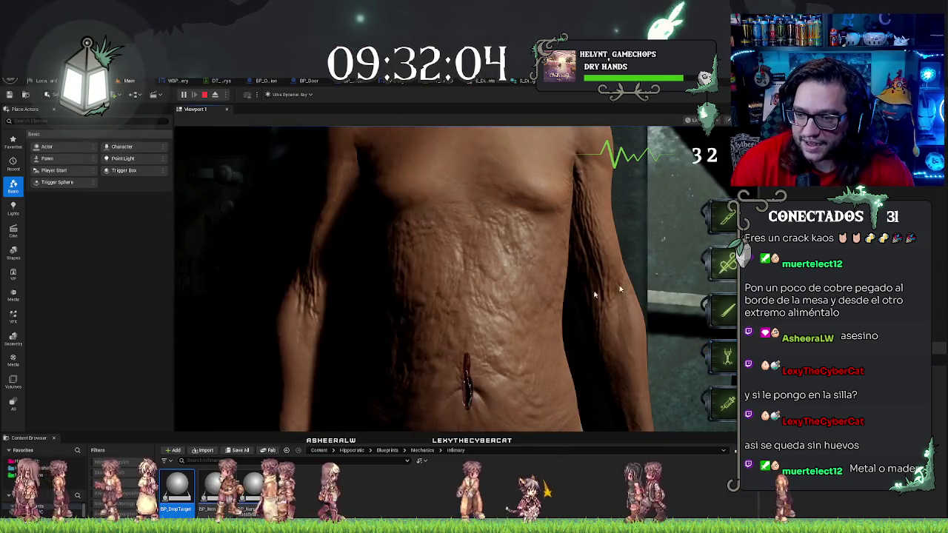
{"action": "left_click", "coordinate": [468, 374]}
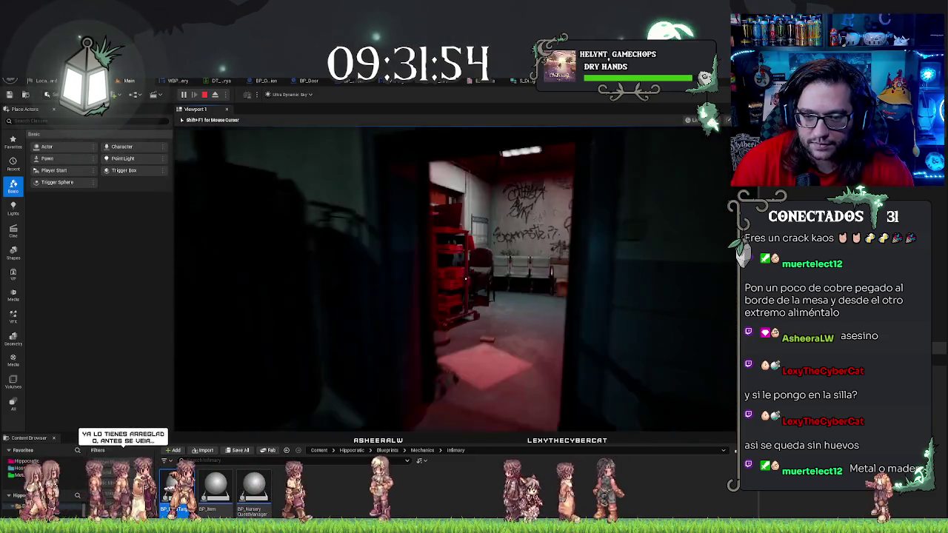
Step: Walk into the next room, release the mouse with Shift+F1, stop the playtest, and open BP_Operation
{"action": "key", "text": "w"}
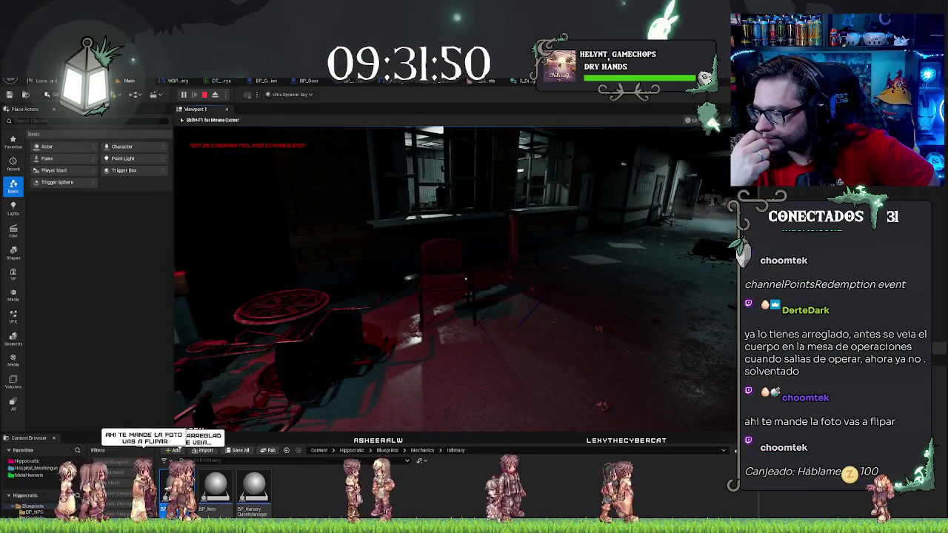
{"action": "key", "text": "shift+F1"}
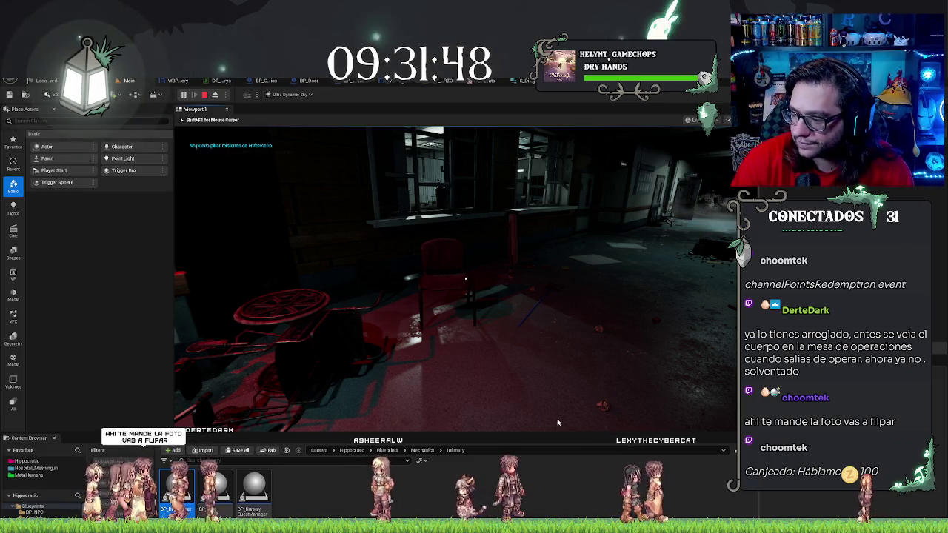
{"action": "key", "text": "Escape"}
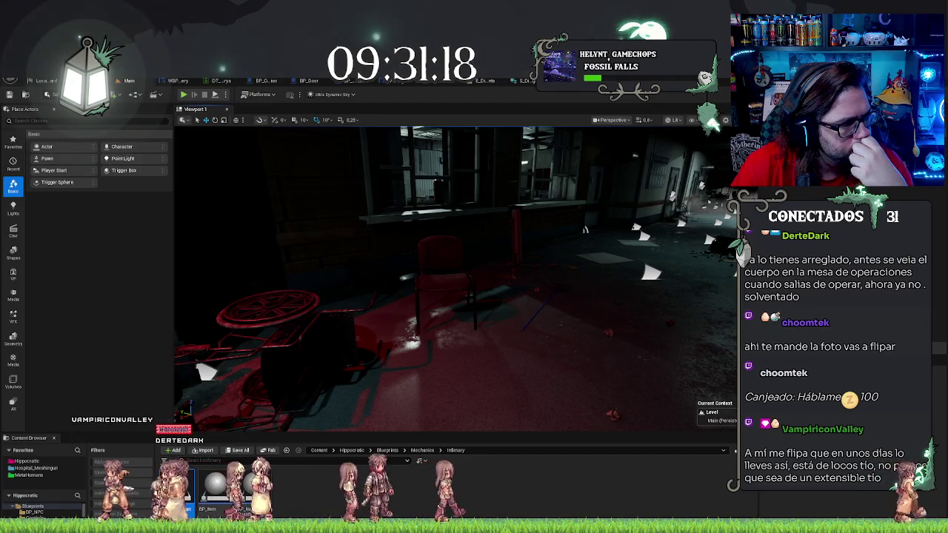
{"action": "left_click", "coordinate": [265, 80]}
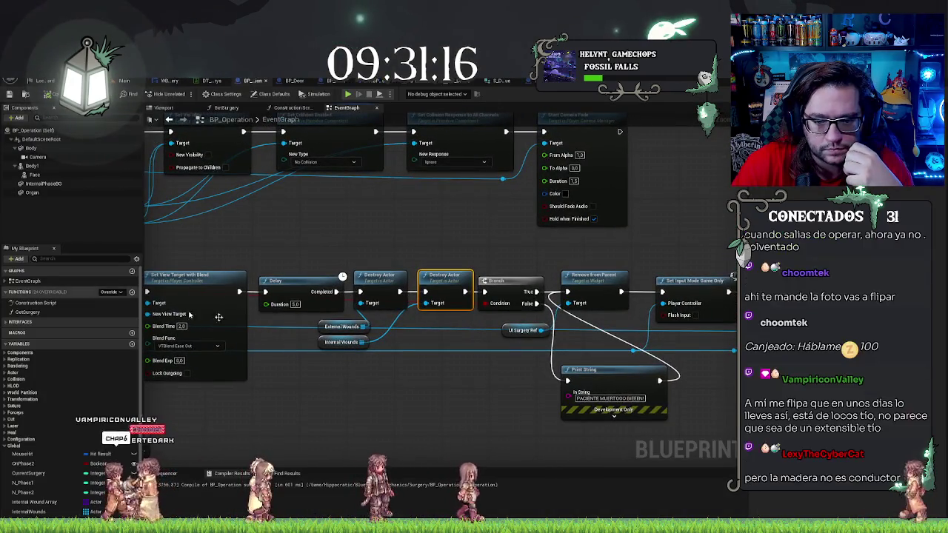
Step: Marquee-select the External Wounds and Internal Wounds nodes in BP_Operation's event graph
{"action": "left_click", "coordinate": [341, 327]}
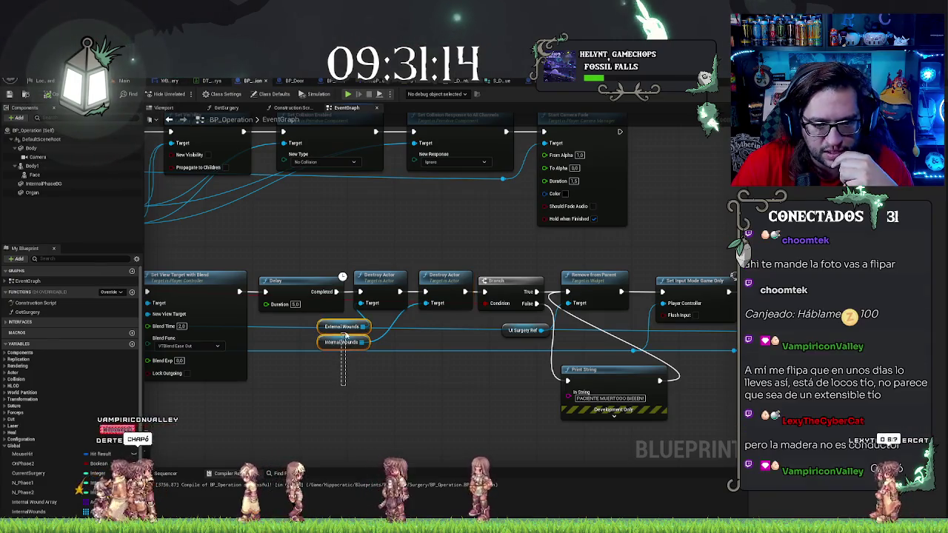
{"action": "left_click_drag", "start_coordinate": [370, 241], "coordinate": [425, 280]}
{"action": "scroll", "coordinate": [423, 225], "scroll_direction": "down", "scroll_amount": 2}
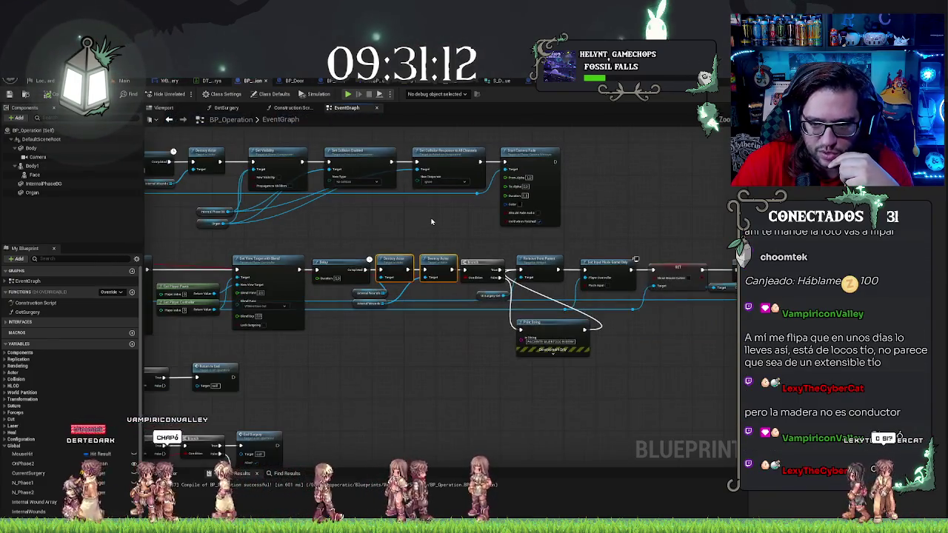
{"action": "scroll", "coordinate": [446, 296], "scroll_direction": "up", "scroll_amount": 2}
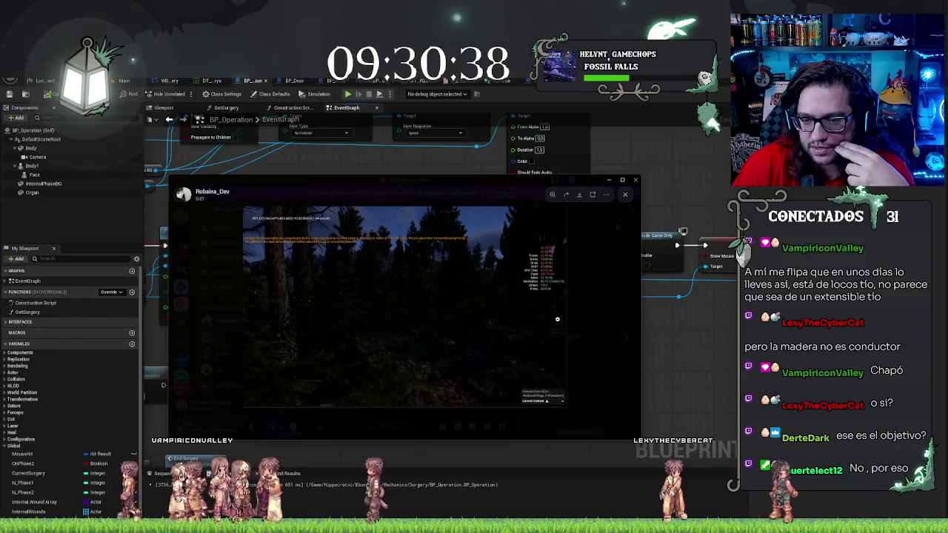
Step: Enlarge the forest and dark screenshots in Discord and zoom into the stats overlay
{"action": "key", "text": "Escape"}
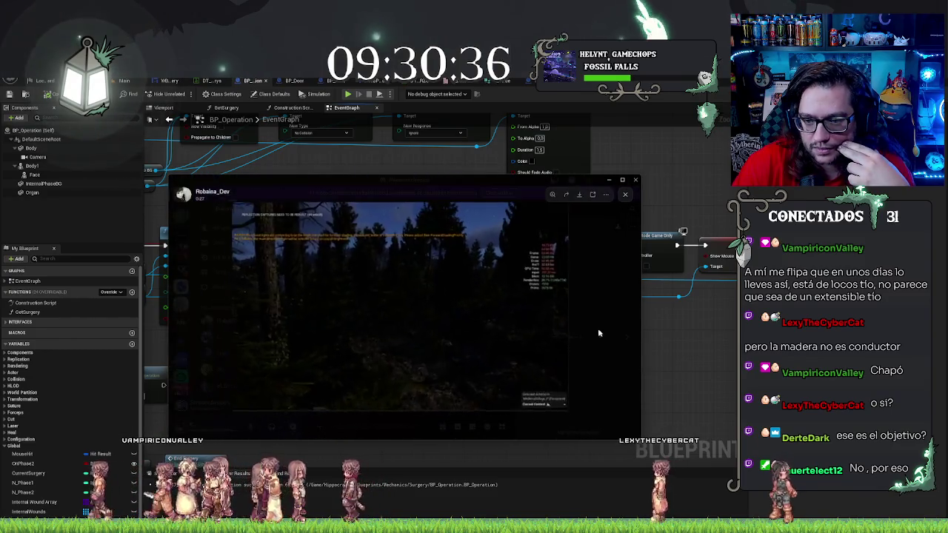
{"action": "left_click", "coordinate": [439, 316]}
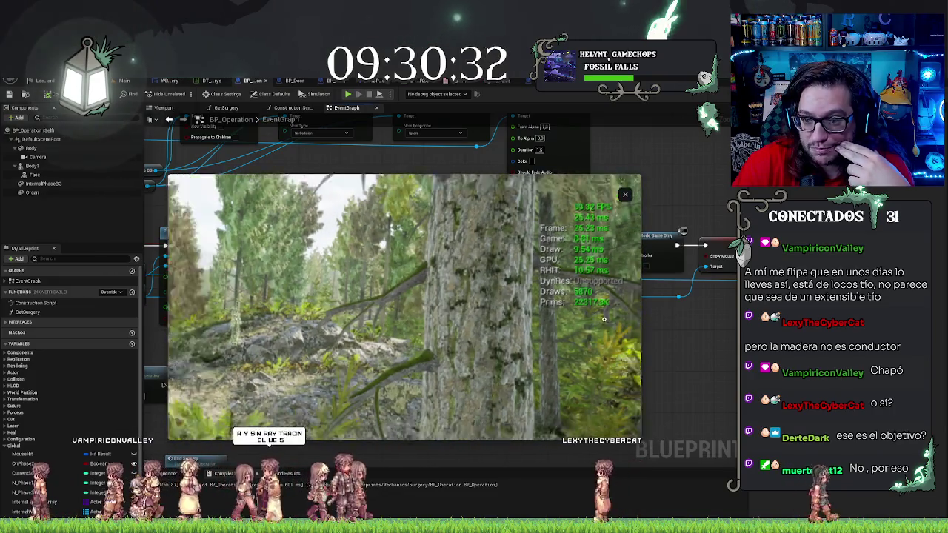
{"action": "key", "text": "Escape"}
{"action": "left_click", "coordinate": [485, 383]}
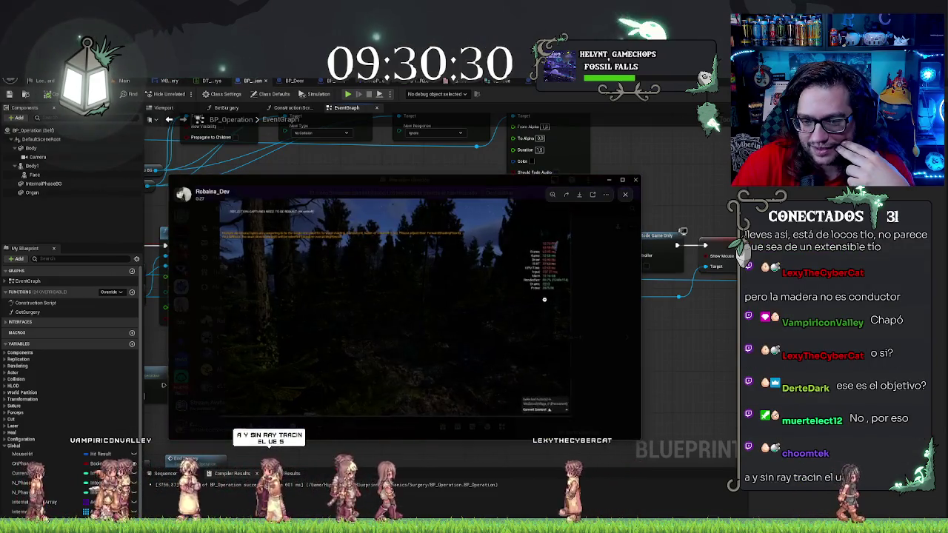
{"action": "left_click", "coordinate": [576, 280]}
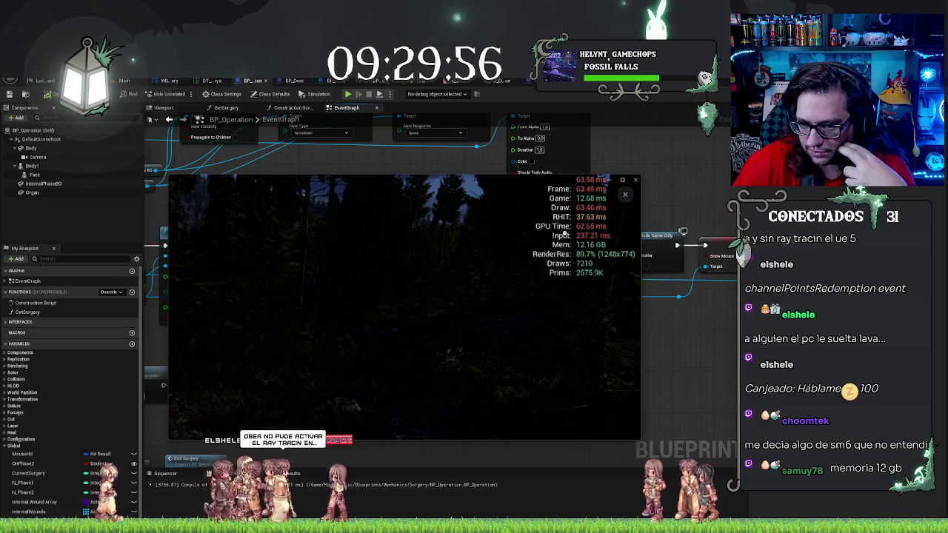
{"action": "left_click", "coordinate": [564, 235]}
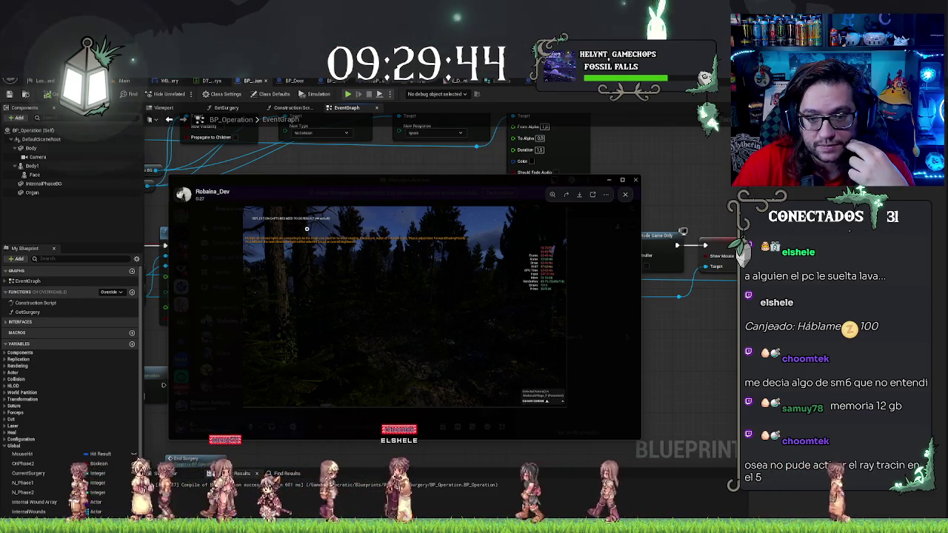
Step: Zoom into the screenshot's warning text and performance stats, then leave Discord
{"action": "left_click", "coordinate": [307, 229]}
{"action": "left_click_drag", "start_coordinate": [306, 229], "coordinate": [334, 232]}
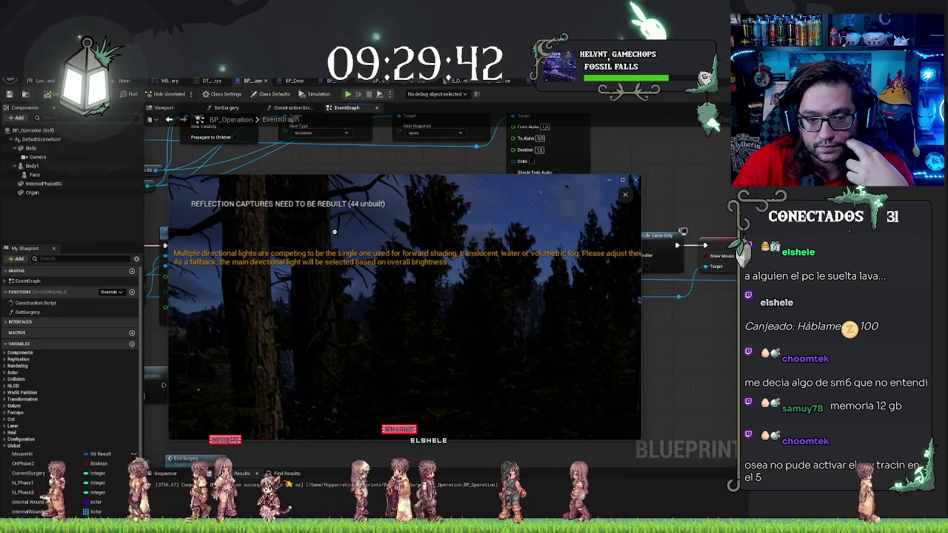
{"action": "left_click", "coordinate": [331, 231]}
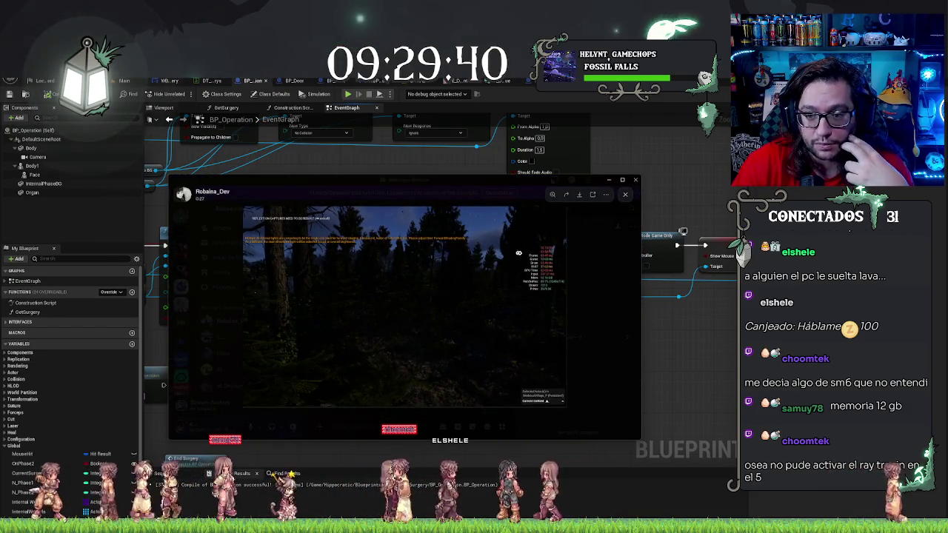
{"action": "left_click", "coordinate": [519, 254]}
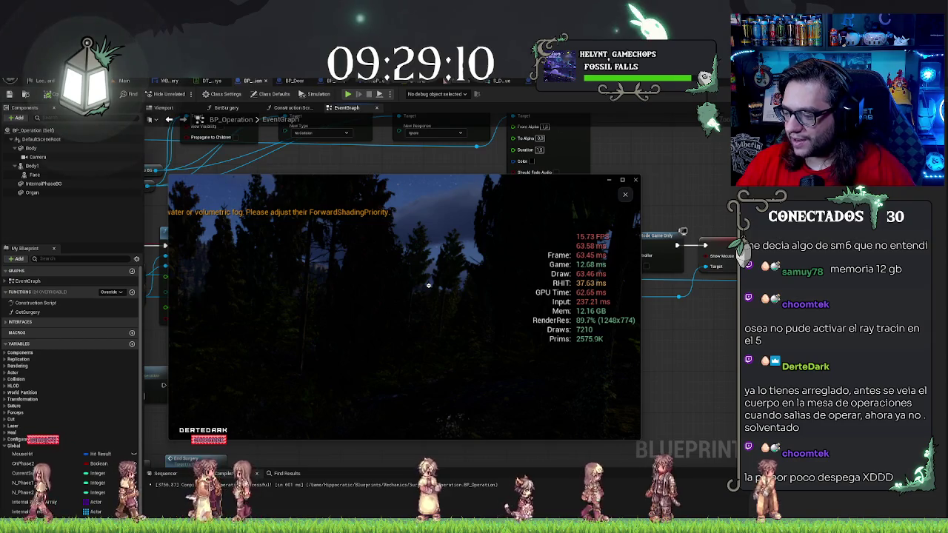
{"action": "key", "text": "alt+Tab"}
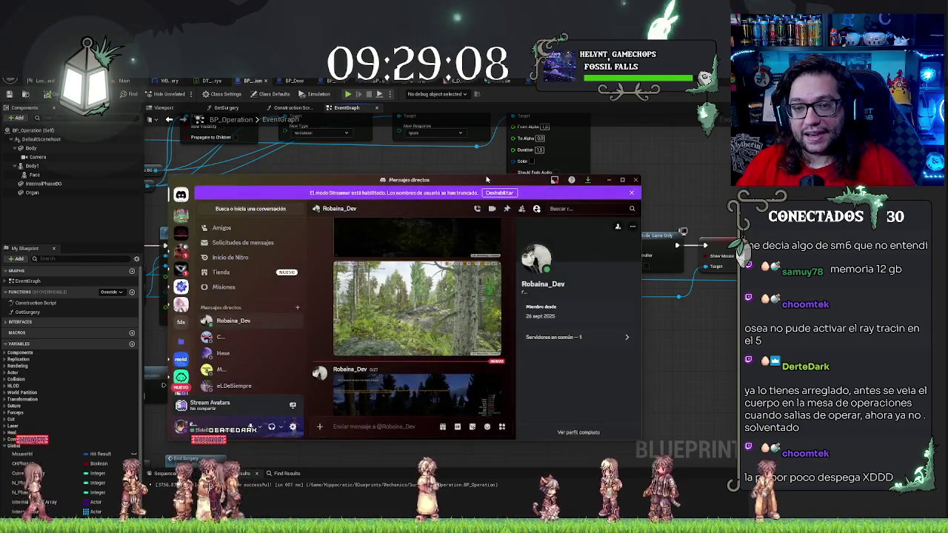
{"action": "key", "text": "alt+Tab"}
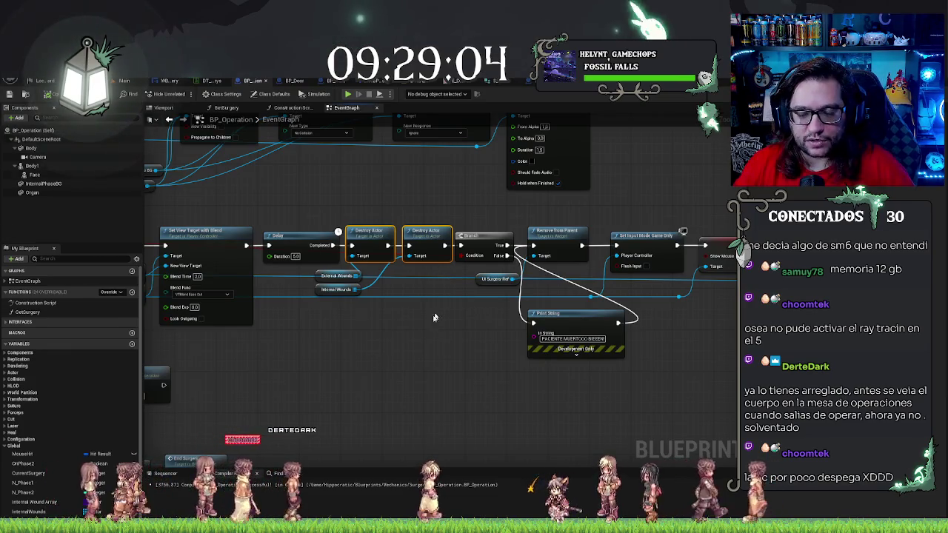
Step: Search the blueprint for Destroy Actor nodes, delete the first one, then undo the deletion
{"action": "left_click_drag", "start_coordinate": [420, 317], "coordinate": [605, 360]}
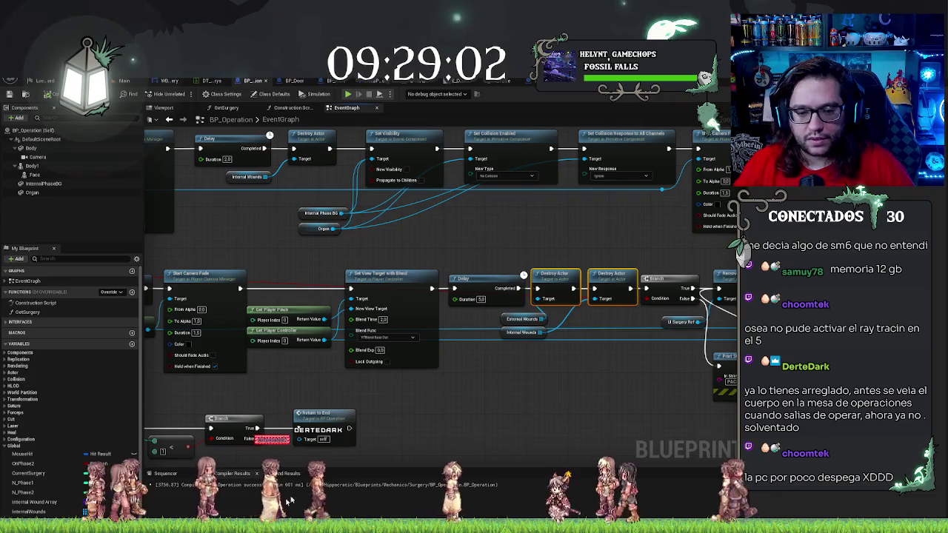
{"action": "key", "text": "ctrl+f"}
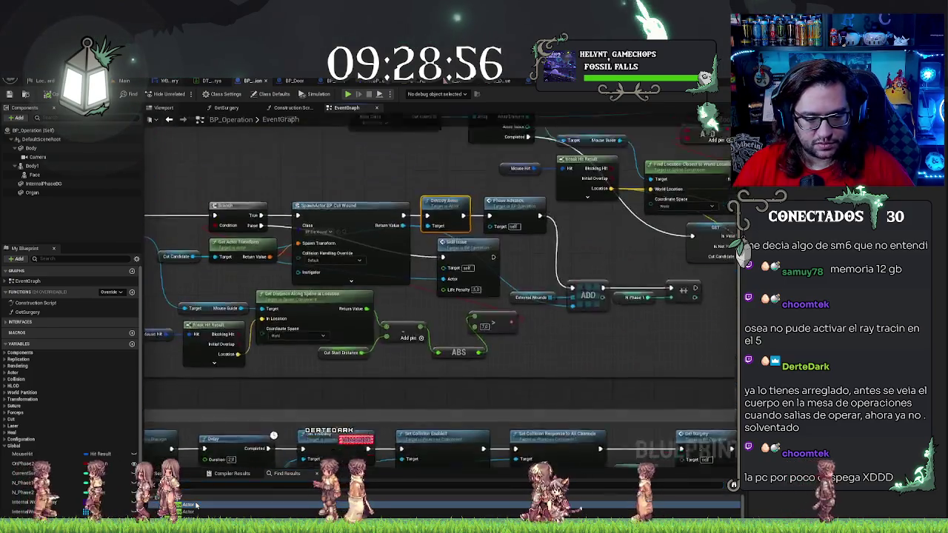
{"action": "left_click", "coordinate": [444, 285]}
{"action": "left_click_drag", "start_coordinate": [396, 237], "coordinate": [574, 225]}
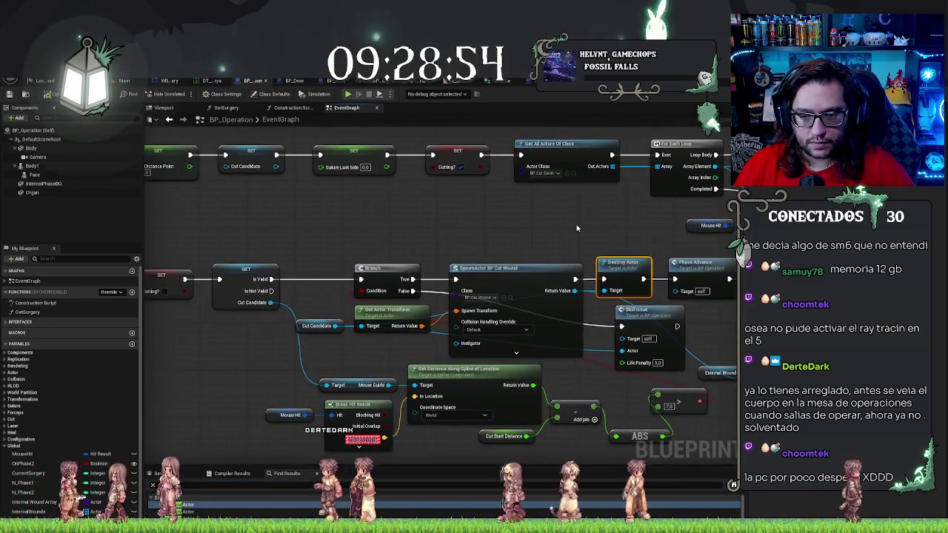
{"action": "left_click_drag", "start_coordinate": [631, 267], "coordinate": [426, 218]}
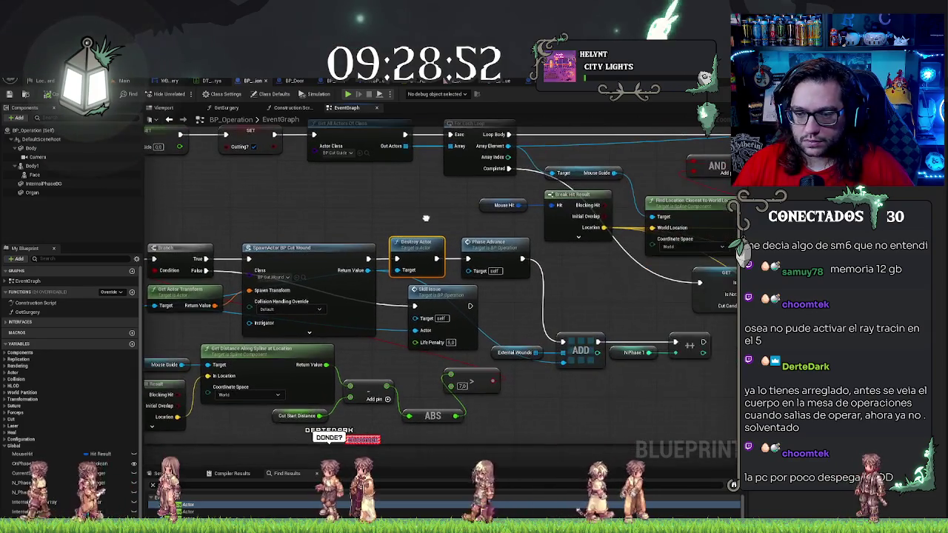
{"action": "right_click", "coordinate": [432, 250]}
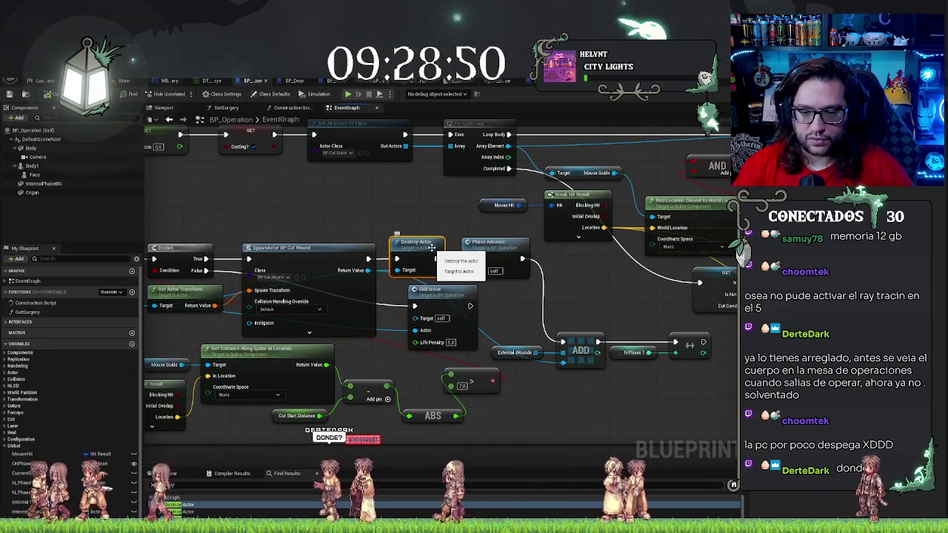
{"action": "key", "text": "Delete"}
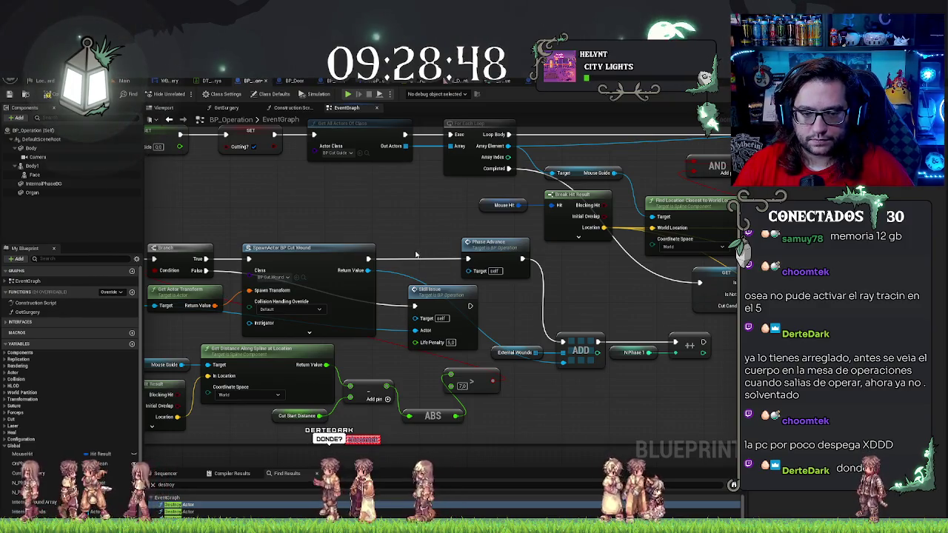
{"action": "key", "text": "ctrl+z"}
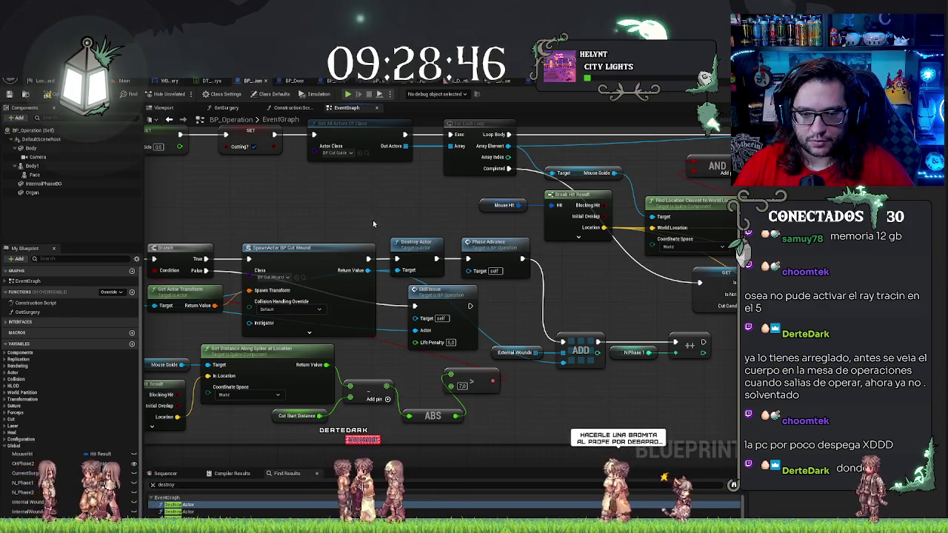
Step: Move the Destroy Actor node above the Branch and back beside Phase Advance
{"action": "left_click", "coordinate": [420, 244]}
{"action": "left_click_drag", "start_coordinate": [351, 203], "coordinate": [515, 194]}
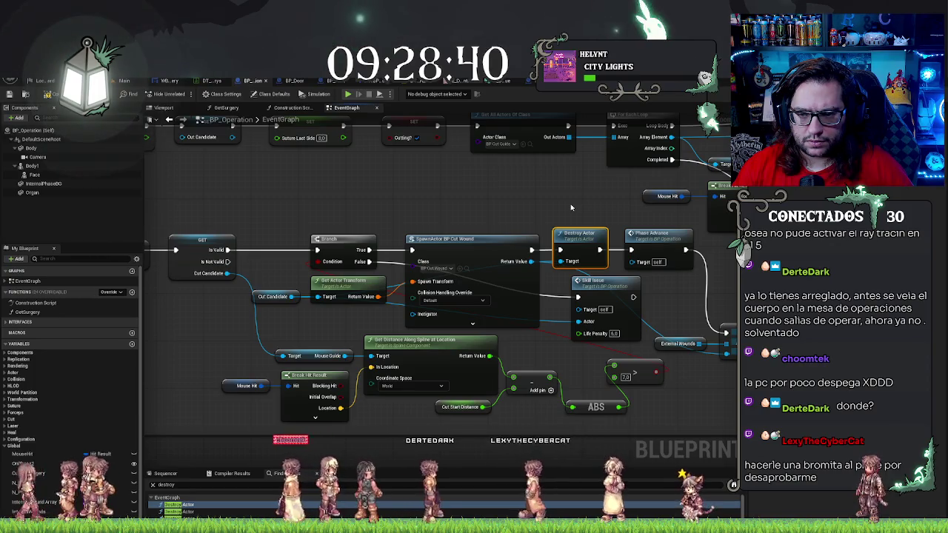
{"action": "mouse_move", "coordinate": [585, 236]}
{"action": "left_mouse_down"}
{"action": "mouse_move", "coordinate": [587, 175]}
{"action": "mouse_move", "coordinate": [486, 174]}
{"action": "mouse_move", "coordinate": [335, 154]}
{"action": "mouse_move", "coordinate": [332, 192]}
{"action": "mouse_move", "coordinate": [348, 190]}
{"action": "left_mouse_up"}
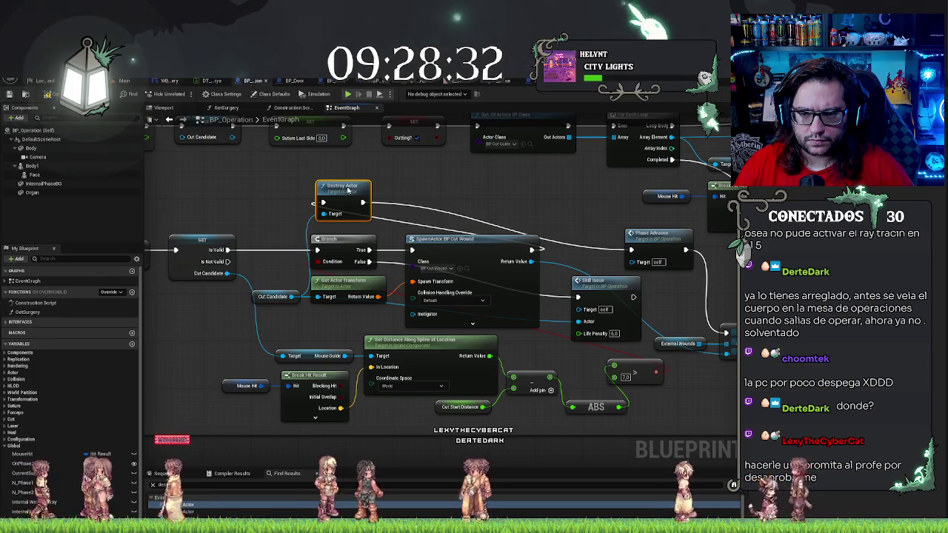
{"action": "mouse_move", "coordinate": [348, 191]}
{"action": "left_mouse_down"}
{"action": "mouse_move", "coordinate": [443, 188]}
{"action": "mouse_move", "coordinate": [582, 235]}
{"action": "left_mouse_up"}
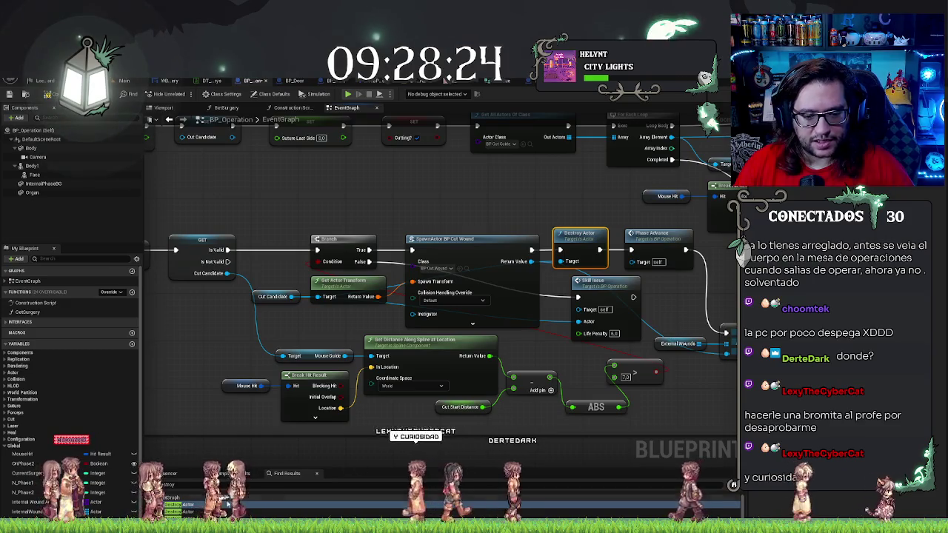
Step: Jump to the ReturnToEnd chain's Destroy Actor and frame the ReturnToEnd and EndSurgery chains
{"action": "left_click", "coordinate": [198, 514]}
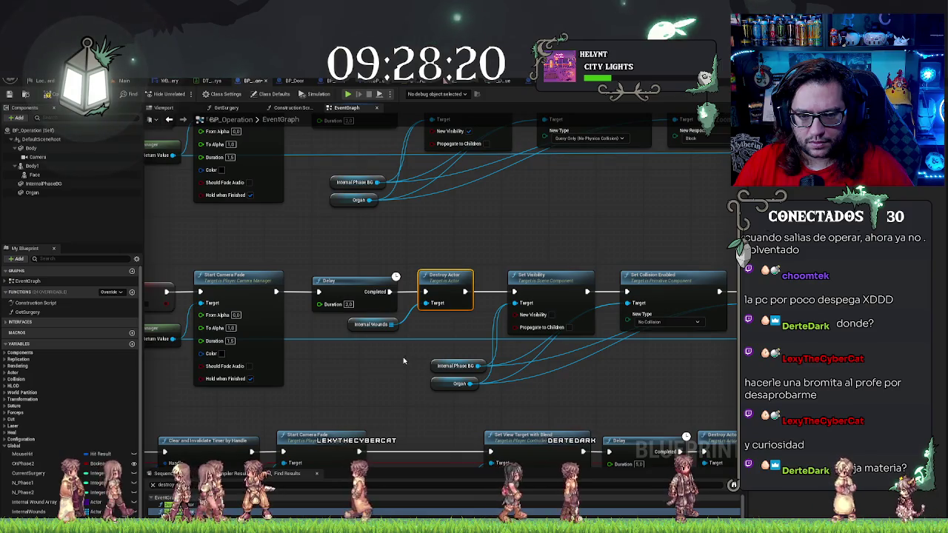
{"action": "left_click", "coordinate": [174, 508]}
{"action": "mouse_move", "coordinate": [750, 338]}
{"action": "left_mouse_down"}
{"action": "mouse_move", "coordinate": [657, 337]}
{"action": "mouse_move", "coordinate": [631, 389]}
{"action": "mouse_move", "coordinate": [608, 396]}
{"action": "left_mouse_up"}
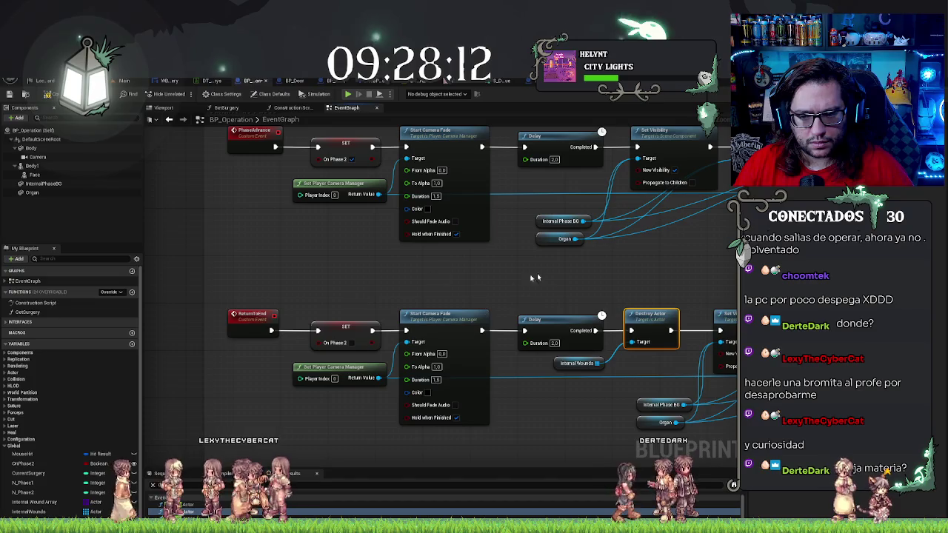
{"action": "scroll", "coordinate": [642, 281], "scroll_direction": "down", "scroll_amount": 5}
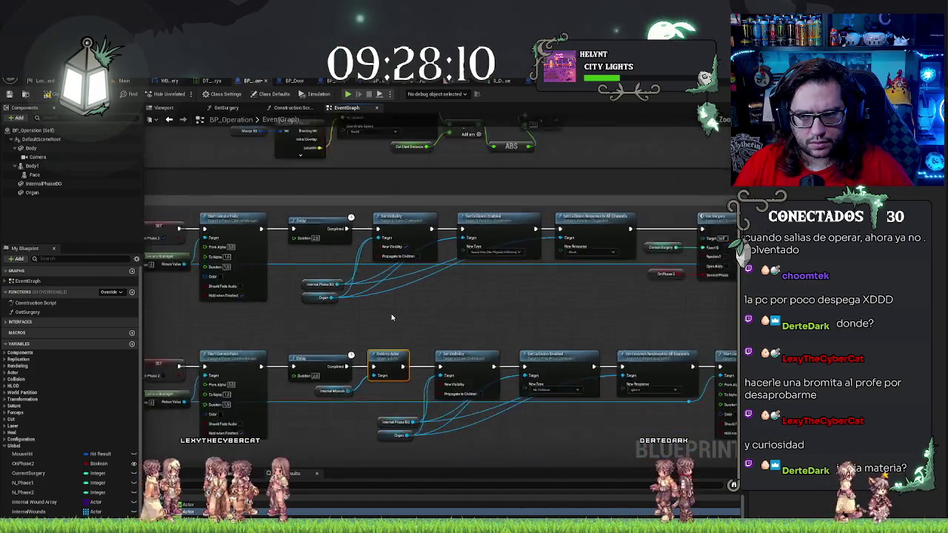
{"action": "left_click_drag", "start_coordinate": [391, 316], "coordinate": [451, 279]}
{"action": "scroll", "coordinate": [331, 336], "scroll_direction": "up", "scroll_amount": 3}
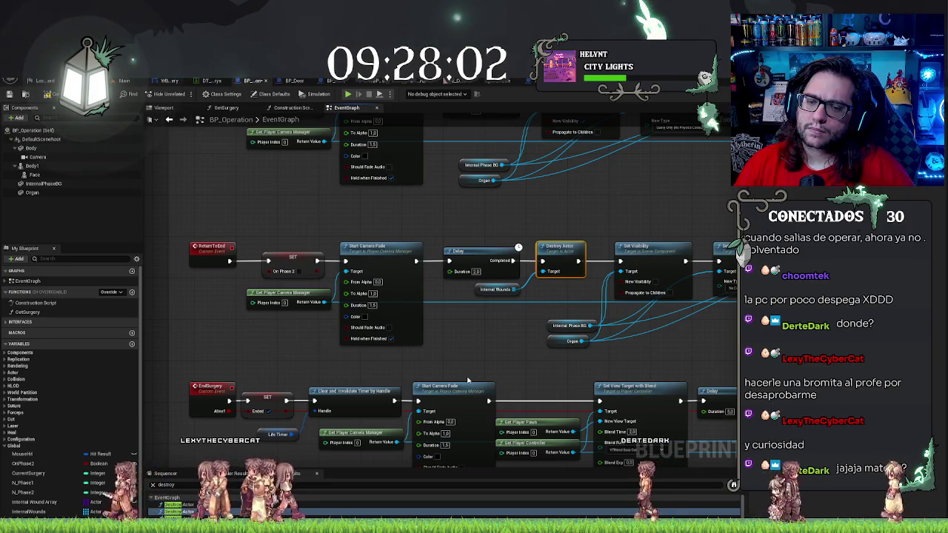
{"action": "mouse_move", "coordinate": [466, 365]}
{"action": "left_mouse_down"}
{"action": "mouse_move", "coordinate": [406, 295]}
{"action": "mouse_move", "coordinate": [514, 350]}
{"action": "left_mouse_up"}
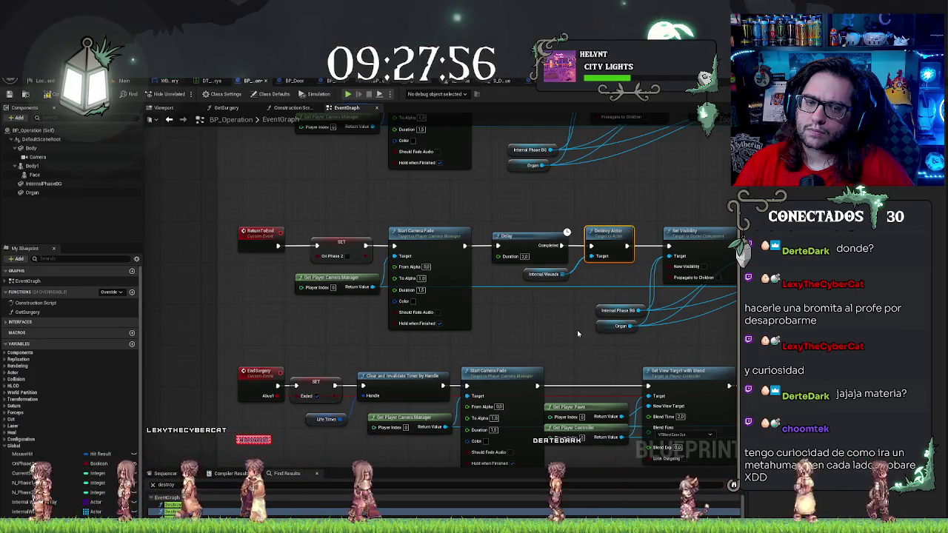
{"action": "left_click_drag", "start_coordinate": [578, 333], "coordinate": [581, 264]}
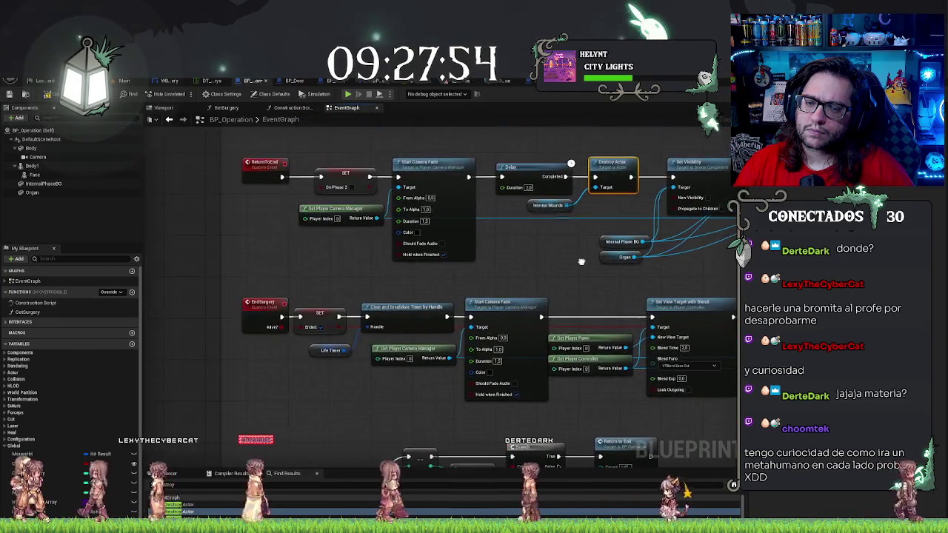
{"action": "left_click_drag", "start_coordinate": [581, 261], "coordinate": [505, 260]}
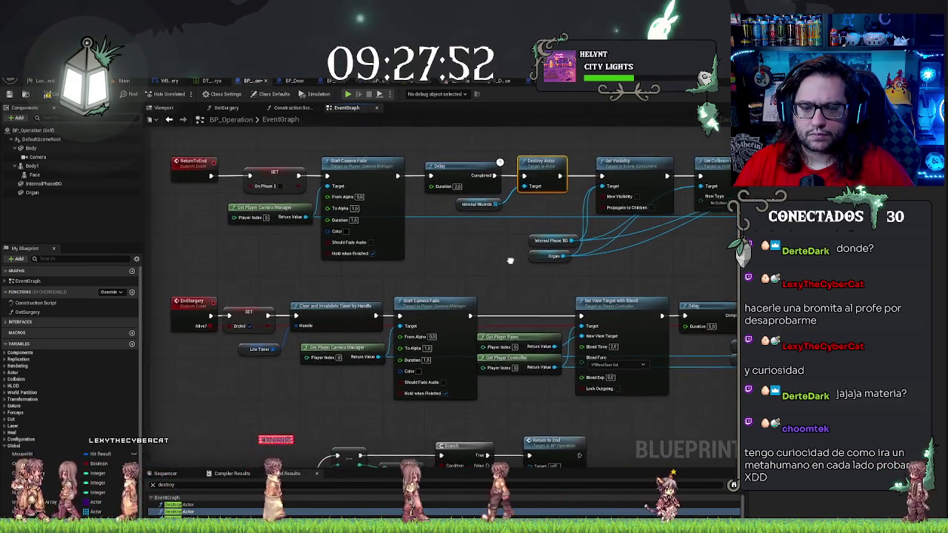
Step: Step through the remaining Destroy Actor results, including the Add to Viewport and Delay chains
{"action": "left_click", "coordinate": [185, 512]}
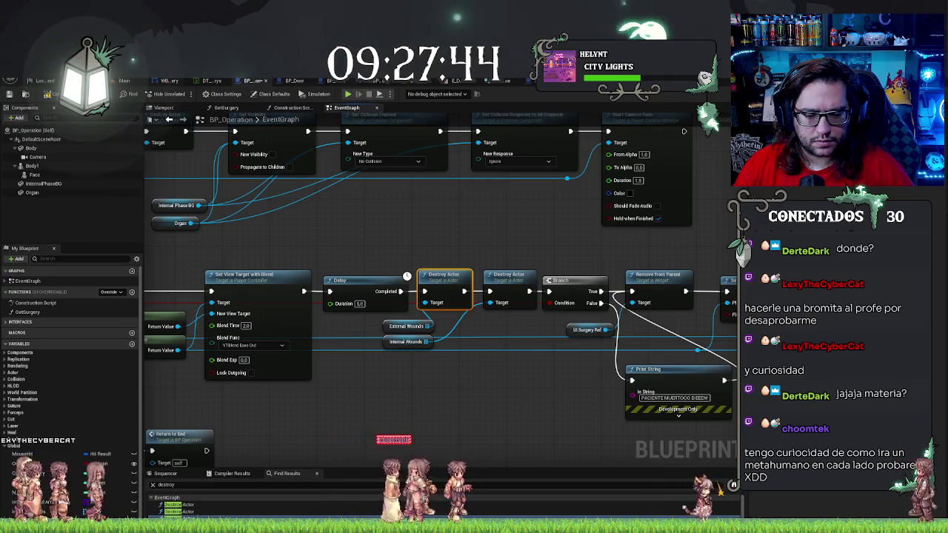
{"action": "left_click", "coordinate": [182, 519]}
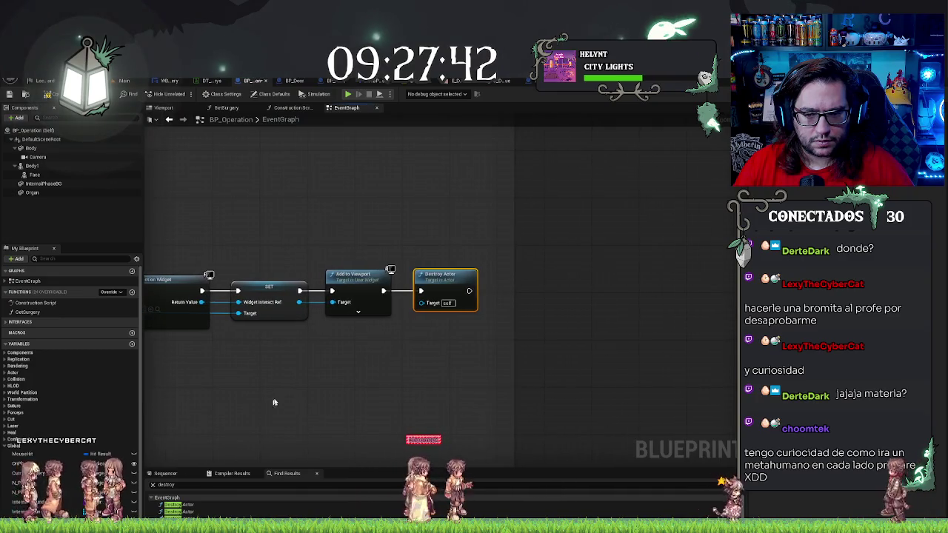
{"action": "left_click_drag", "start_coordinate": [273, 402], "coordinate": [313, 371]}
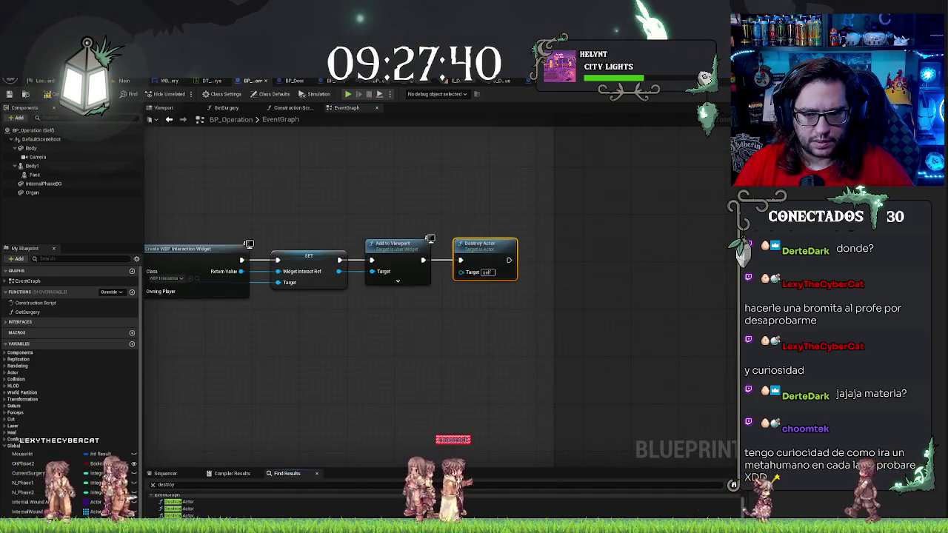
{"action": "left_click", "coordinate": [178, 508]}
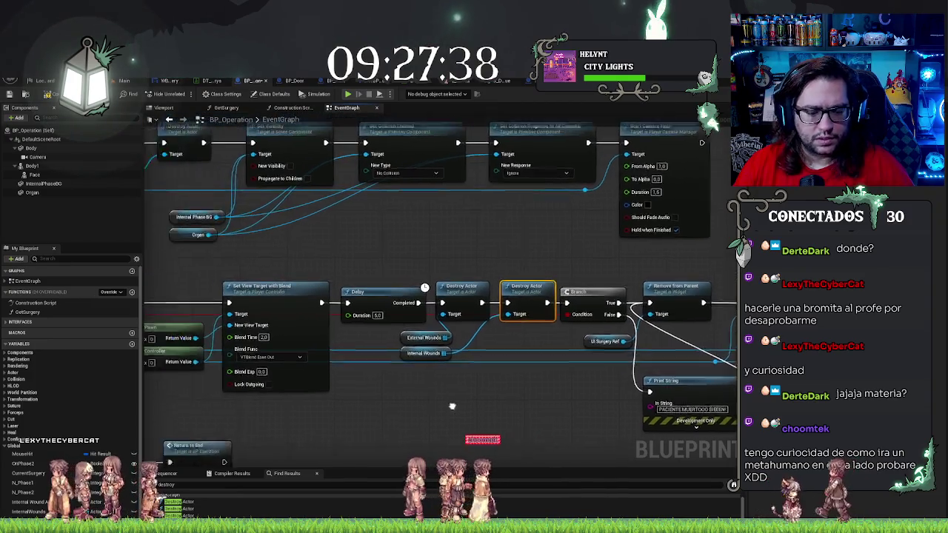
{"action": "key", "text": "Down"}
{"action": "key", "text": "Down"}
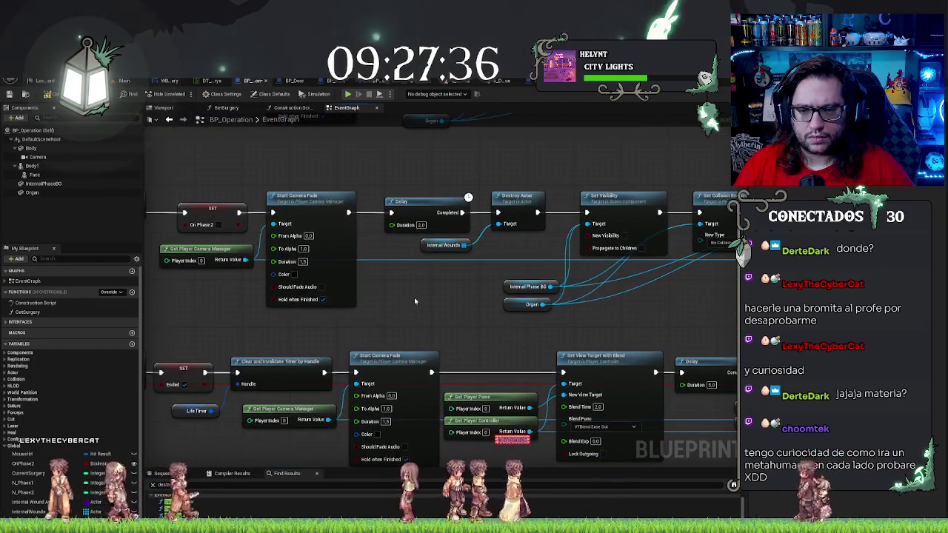
{"action": "key", "text": "Down"}
{"action": "key", "text": "Down"}
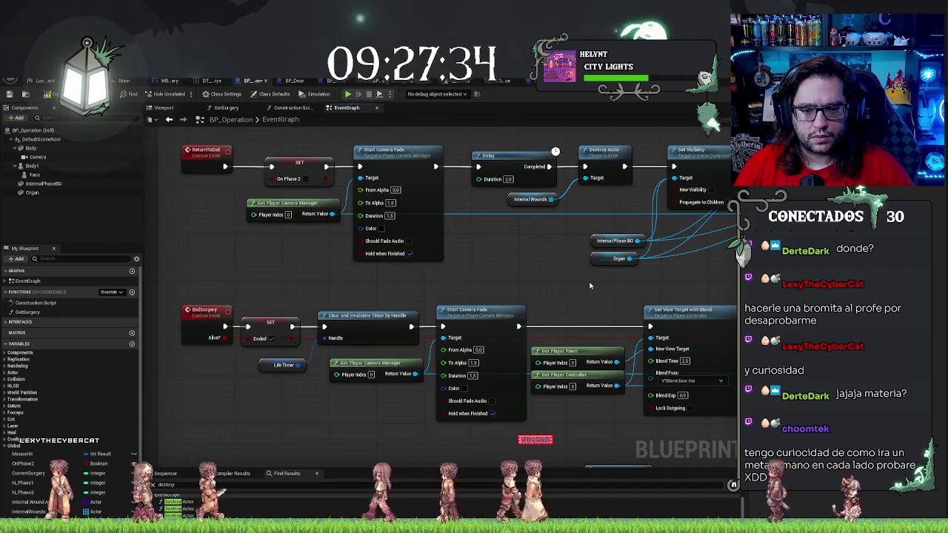
{"action": "key", "text": "Down"}
{"action": "key", "text": "Down"}
{"action": "key", "text": "Down"}
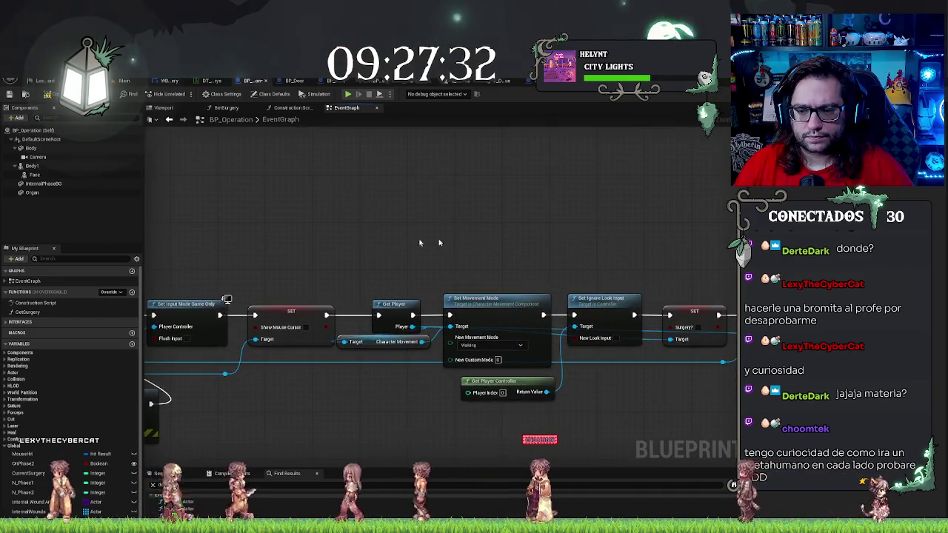
{"action": "key", "text": "Down"}
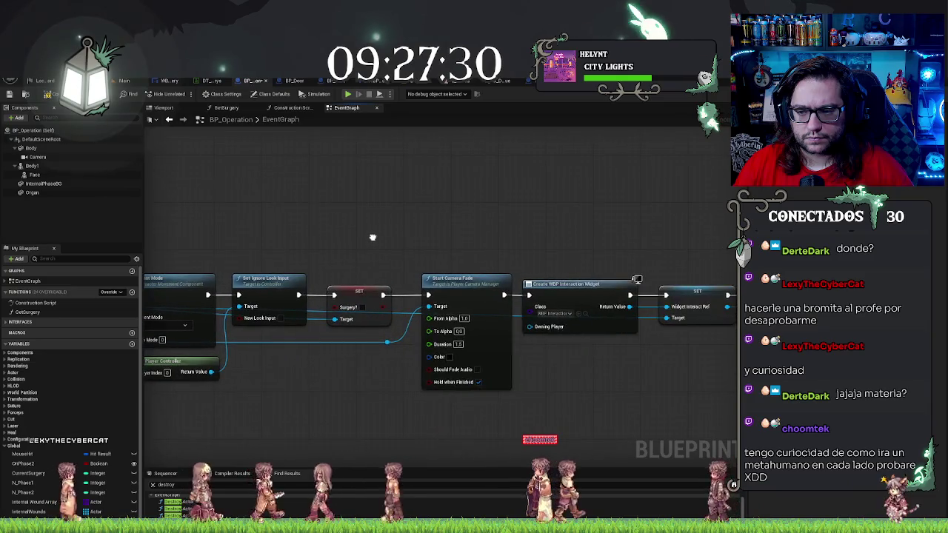
{"action": "key", "text": "Down"}
{"action": "key", "text": "Down"}
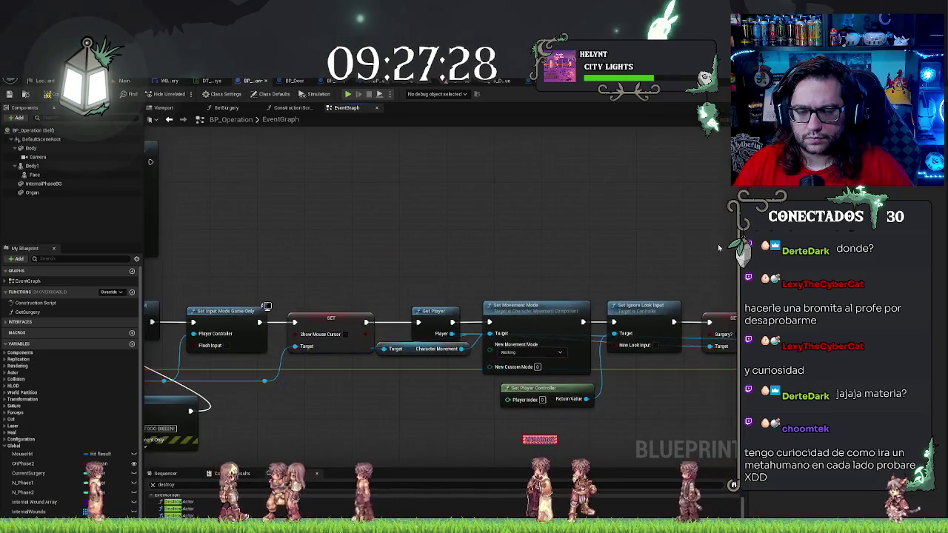
{"action": "key", "text": "Down"}
{"action": "key", "text": "Down"}
{"action": "key", "text": "Down"}
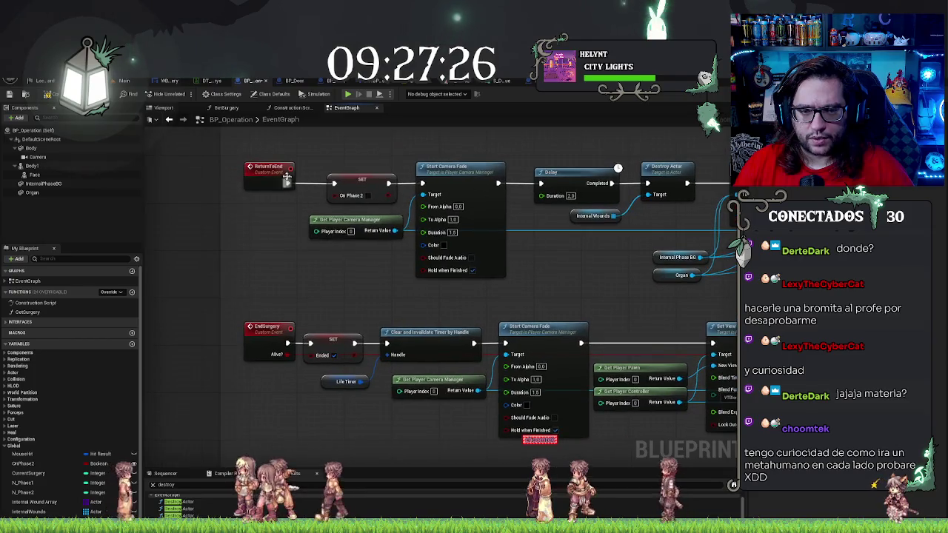
Step: Find references to the ReturnToEnd event and go to the Return to End call
{"action": "right_click", "coordinate": [274, 172]}
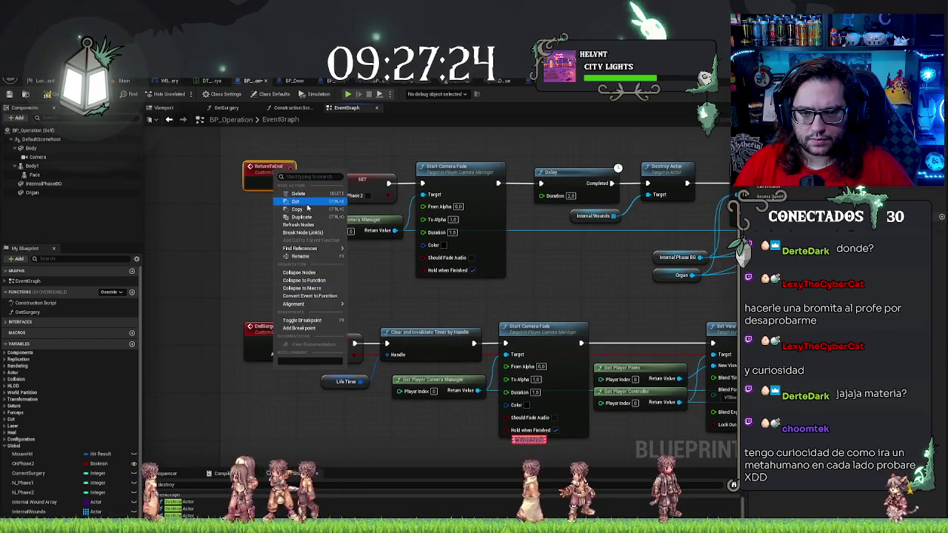
{"action": "left_click", "coordinate": [241, 265]}
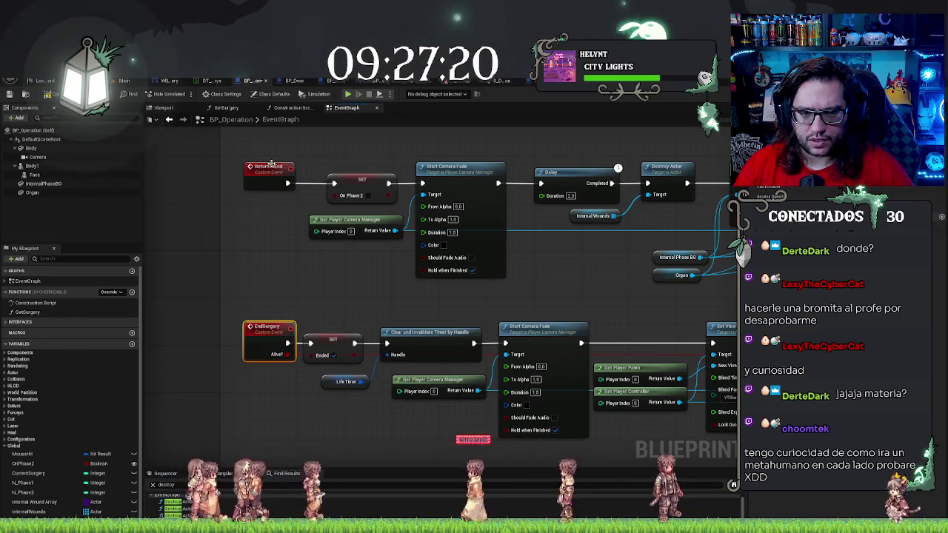
{"action": "right_click", "coordinate": [272, 166]}
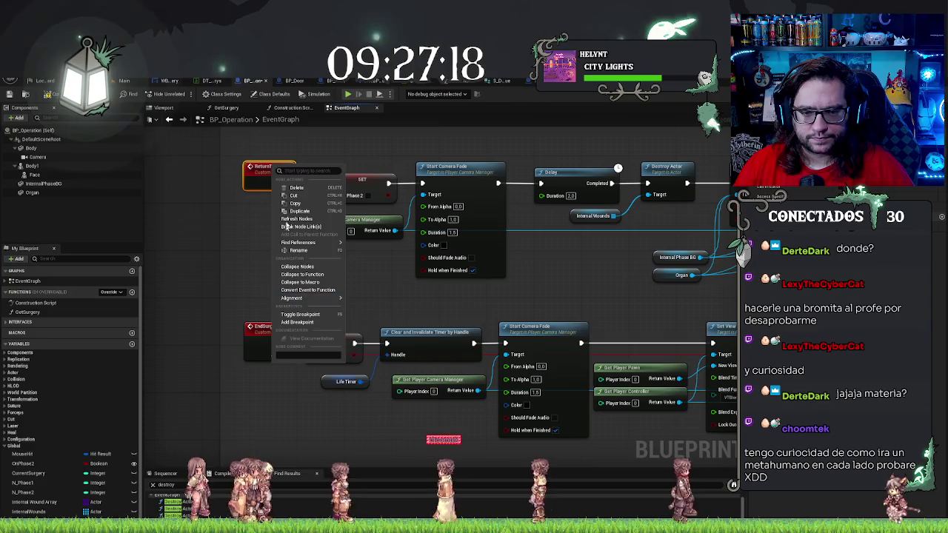
{"action": "left_click", "coordinate": [437, 249]}
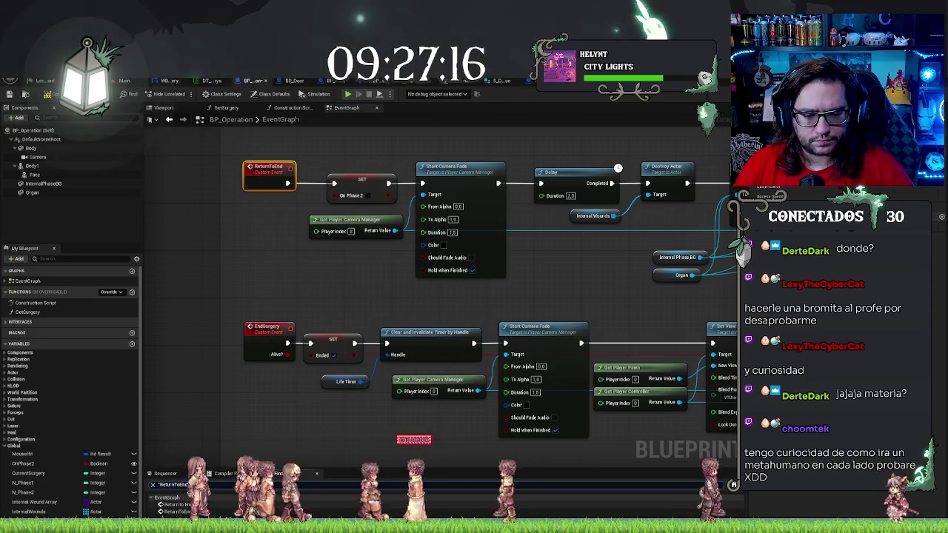
{"action": "left_click", "coordinate": [178, 511]}
Step: Frame the EndSurgery and ReturnToEnd chains and select the Internal Wounds getter nodes
{"action": "mouse_move", "coordinate": [324, 354]}
{"action": "left_mouse_down"}
{"action": "mouse_move", "coordinate": [458, 293]}
{"action": "mouse_move", "coordinate": [497, 293]}
{"action": "left_mouse_up"}
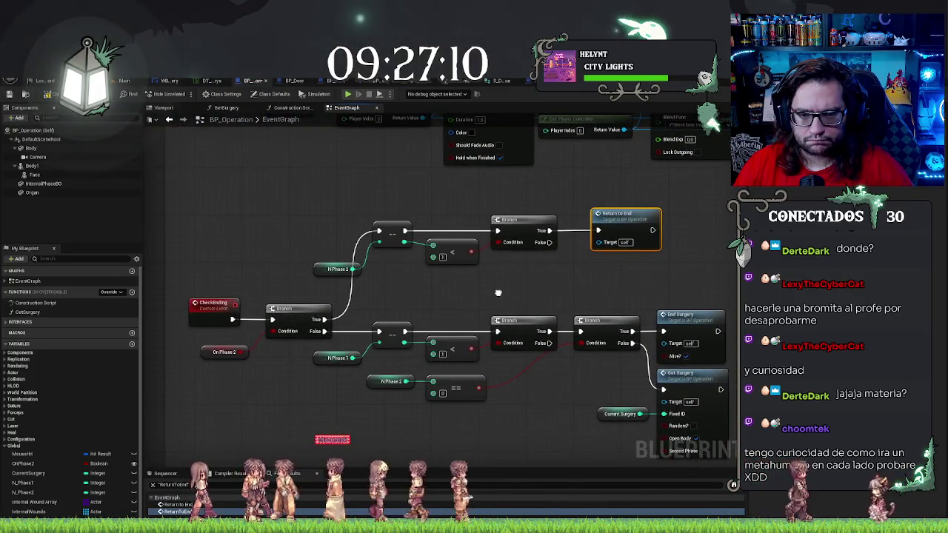
{"action": "left_click_drag", "start_coordinate": [336, 200], "coordinate": [349, 377]}
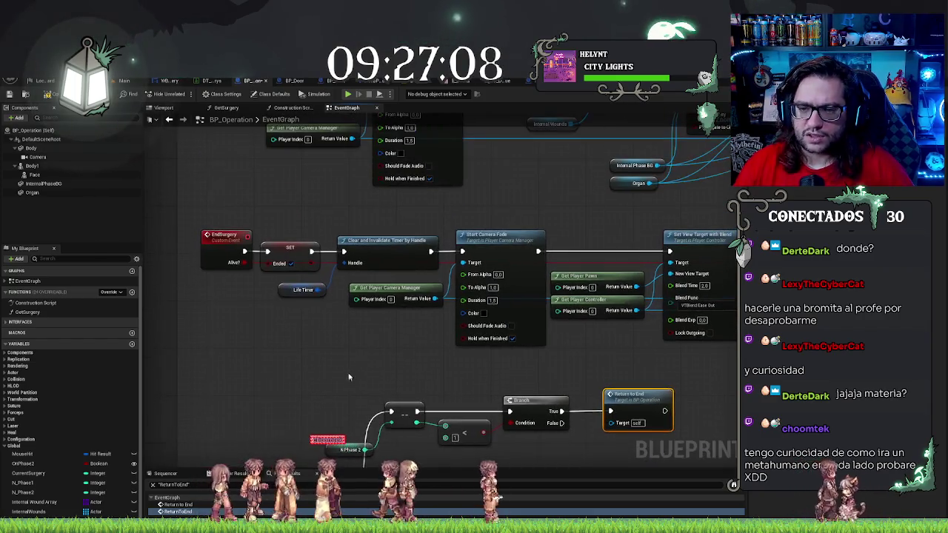
{"action": "mouse_move", "coordinate": [420, 213]}
{"action": "left_mouse_down"}
{"action": "mouse_move", "coordinate": [580, 377]}
{"action": "mouse_move", "coordinate": [439, 259]}
{"action": "left_mouse_up"}
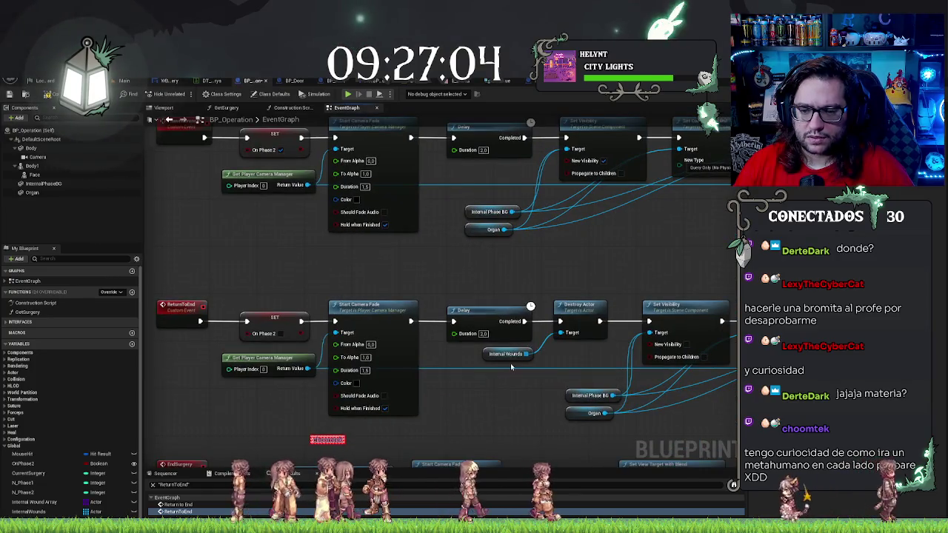
{"action": "left_click", "coordinate": [487, 359]}
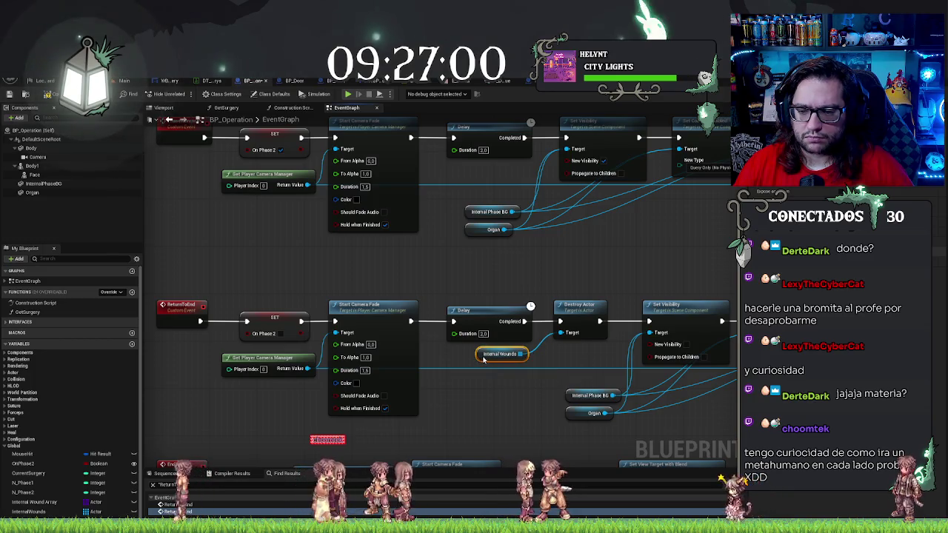
{"action": "left_click", "coordinate": [512, 403]}
{"action": "left_click", "coordinate": [483, 360]}
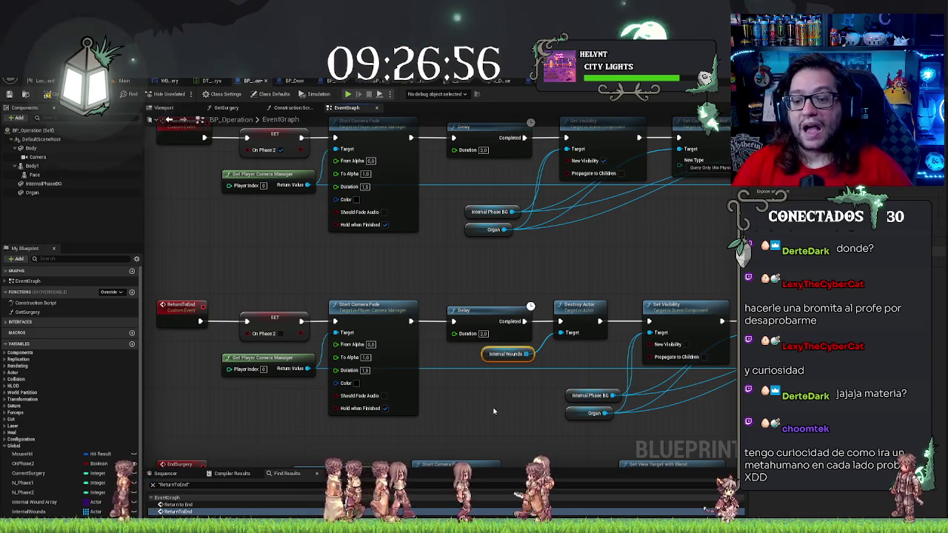
{"action": "scroll", "coordinate": [554, 412], "scroll_direction": "down", "scroll_amount": 5}
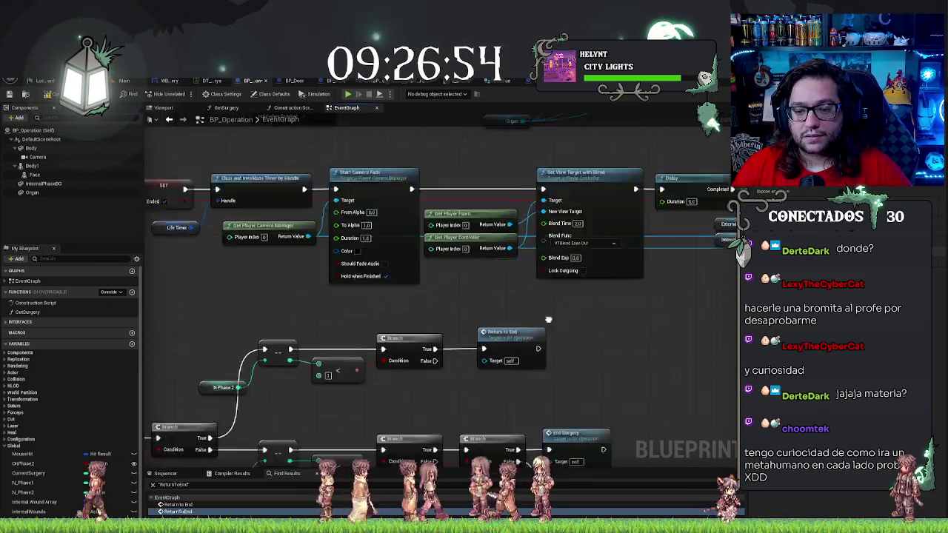
{"action": "scroll", "coordinate": [558, 302], "scroll_direction": "up", "scroll_amount": 5}
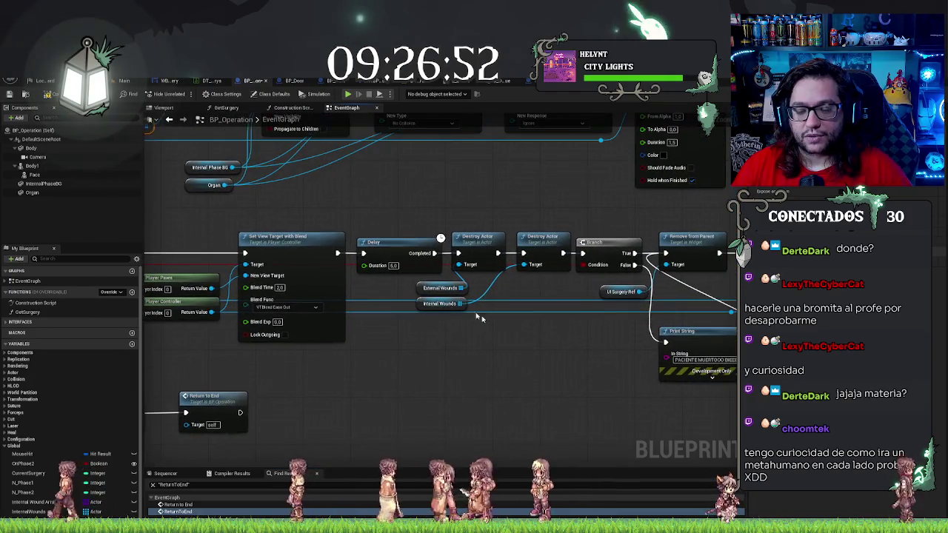
{"action": "left_click", "coordinate": [439, 304]}
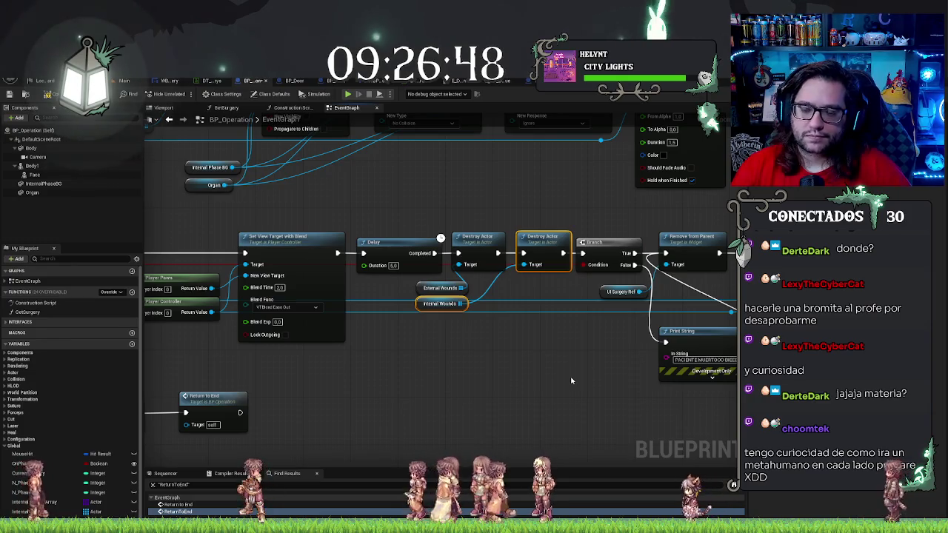
Step: Delete the second Destroy Actor and Internal Wounds getter, then nudge the remaining Destroy Actor and Delay right
{"action": "key", "text": "Delete"}
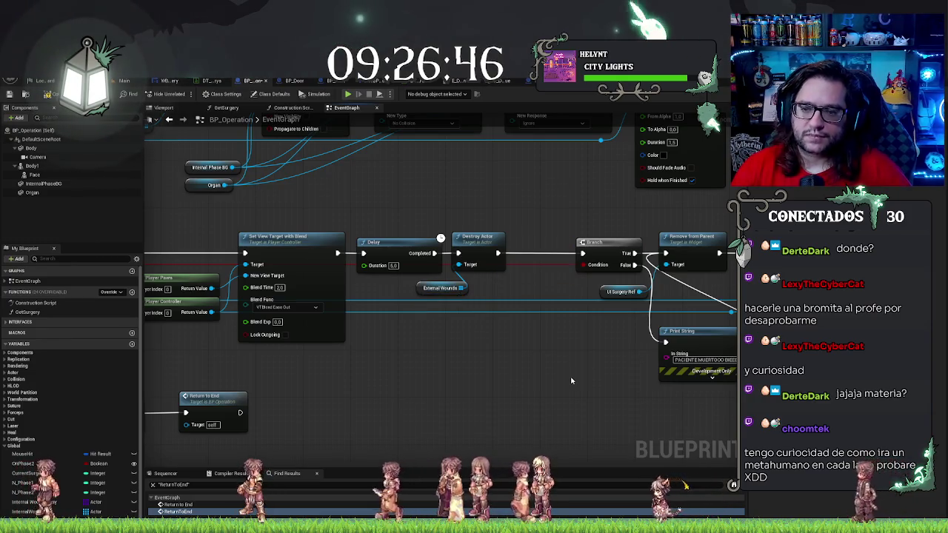
{"action": "mouse_move", "coordinate": [457, 207]}
{"action": "left_mouse_down"}
{"action": "mouse_move", "coordinate": [471, 289]}
{"action": "mouse_move", "coordinate": [497, 288]}
{"action": "left_mouse_up"}
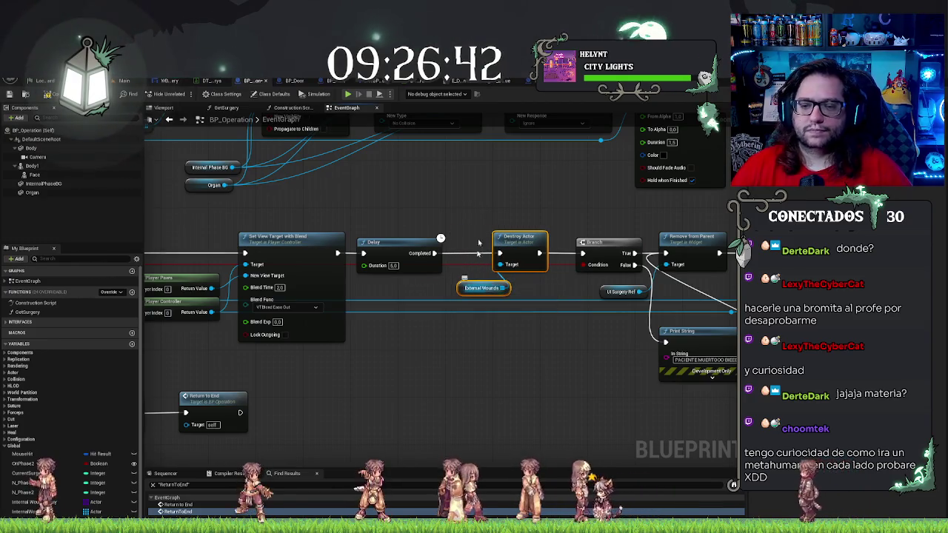
{"action": "key", "text": "Right"}
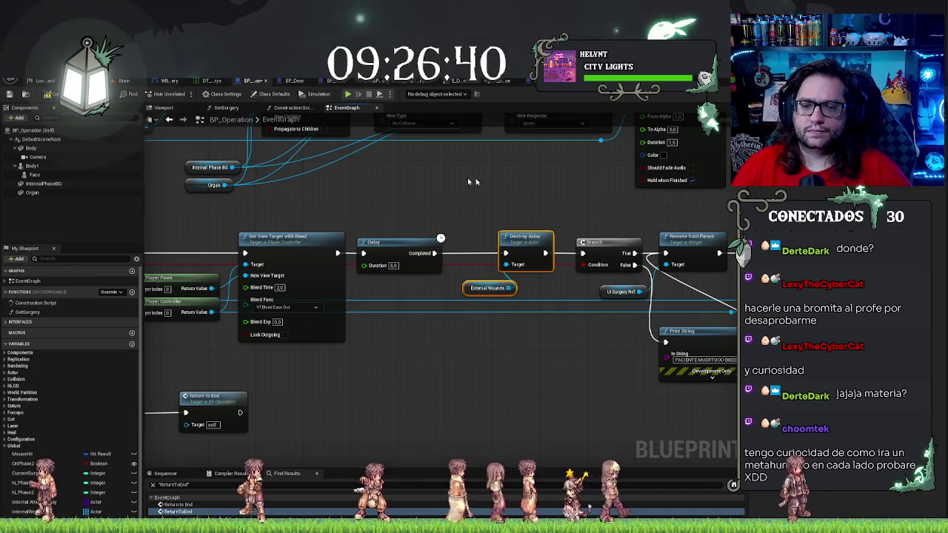
{"action": "left_click", "coordinate": [415, 268]}
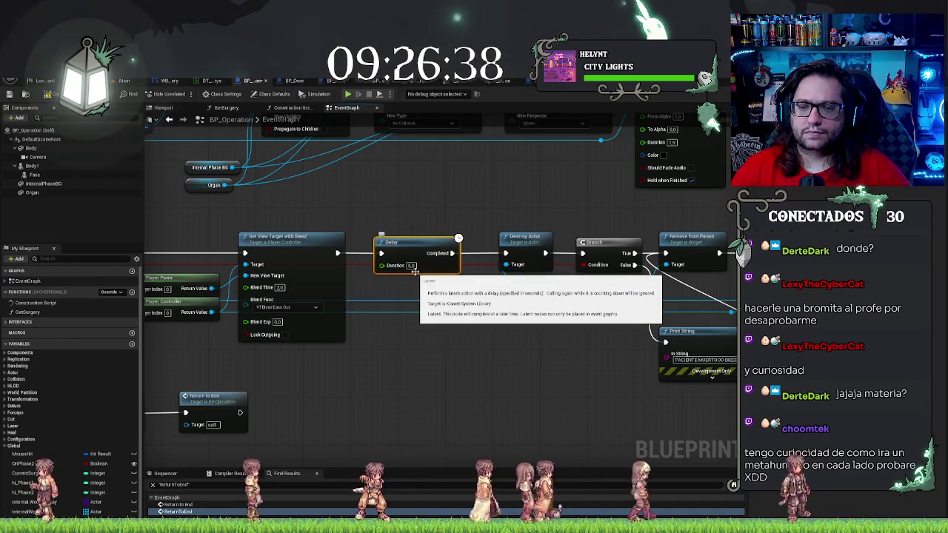
{"action": "key", "text": "Right"}
Step: Undo three nudges and place the Internal Wounds getter beside the new Destroy Actor
{"action": "mouse_move", "coordinate": [500, 185]}
{"action": "left_mouse_down"}
{"action": "mouse_move", "coordinate": [662, 186]}
{"action": "mouse_move", "coordinate": [652, 307]}
{"action": "left_mouse_up"}
{"action": "scroll", "coordinate": [444, 297], "scroll_direction": "down", "scroll_amount": 2}
{"action": "left_click_drag", "start_coordinate": [222, 229], "coordinate": [204, 204]}
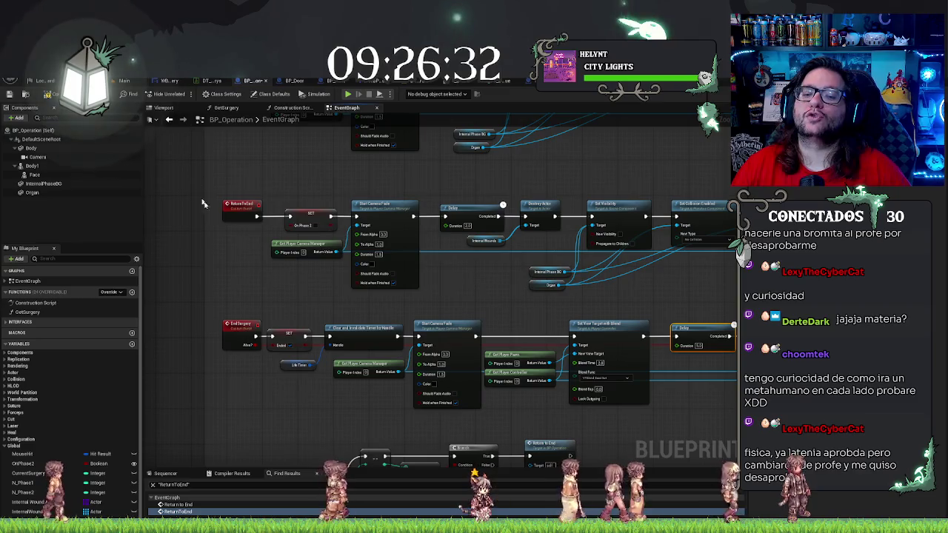
{"action": "left_click_drag", "start_coordinate": [687, 292], "coordinate": [619, 259]}
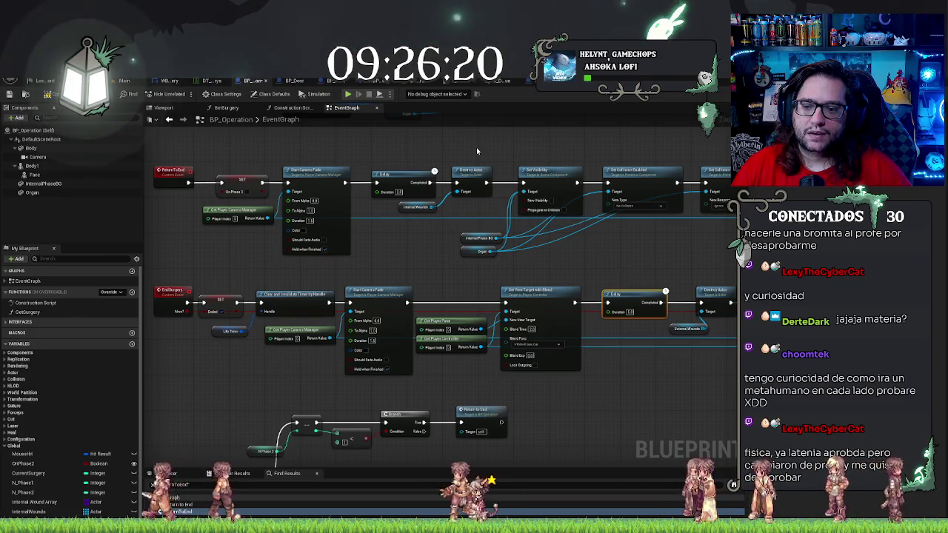
{"action": "mouse_move", "coordinate": [597, 266]}
{"action": "left_mouse_down"}
{"action": "mouse_move", "coordinate": [613, 261]}
{"action": "mouse_move", "coordinate": [584, 266]}
{"action": "left_mouse_up"}
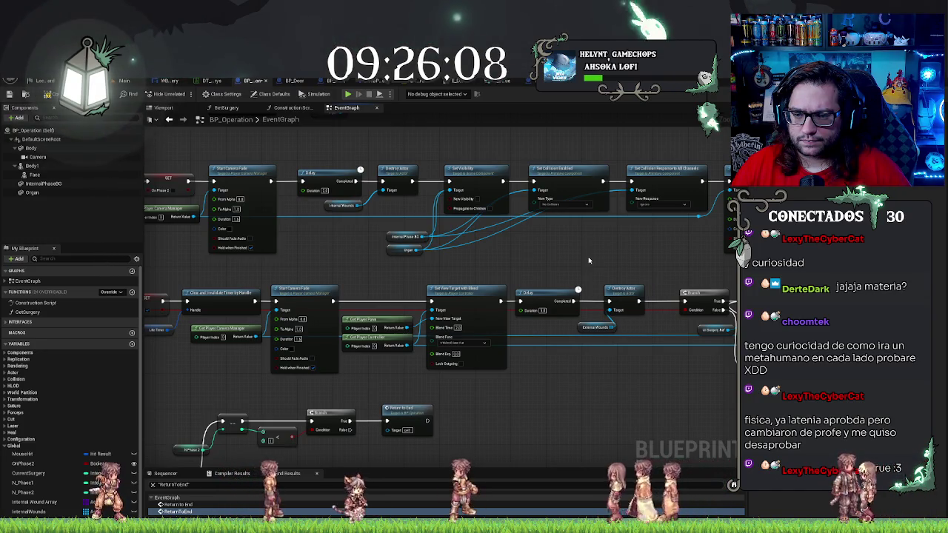
{"action": "key", "text": "ctrl+z"}
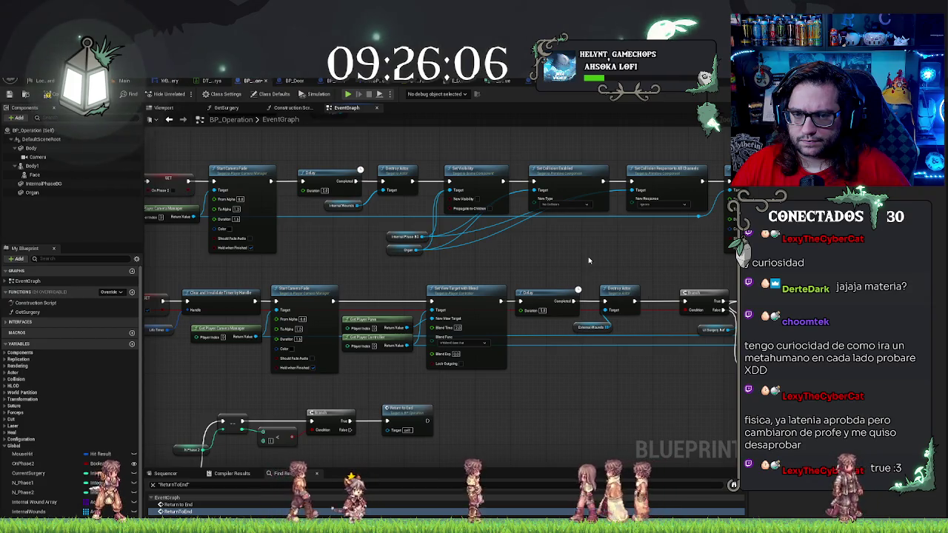
{"action": "key", "text": "ctrl+z"}
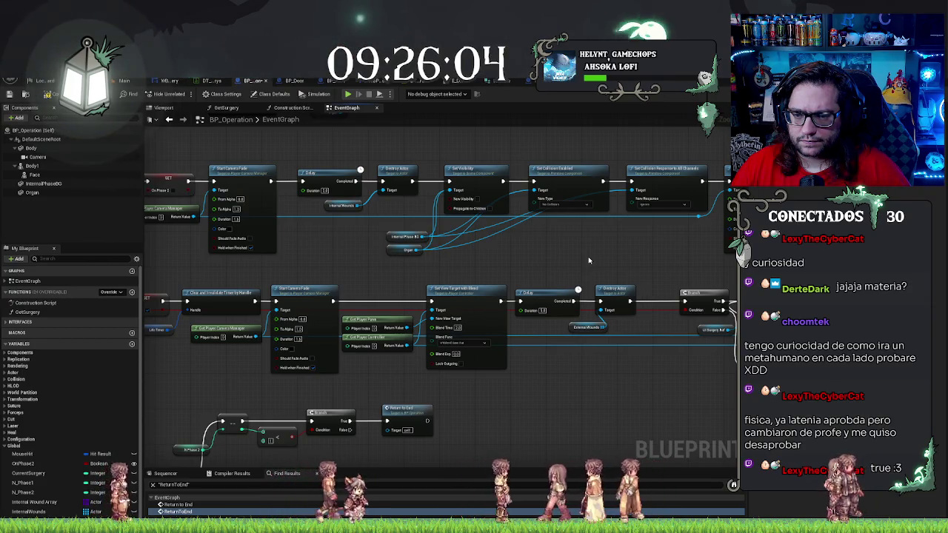
{"action": "key", "text": "ctrl+z"}
{"action": "key", "text": "ctrl+z"}
{"action": "key", "text": "ctrl+z"}
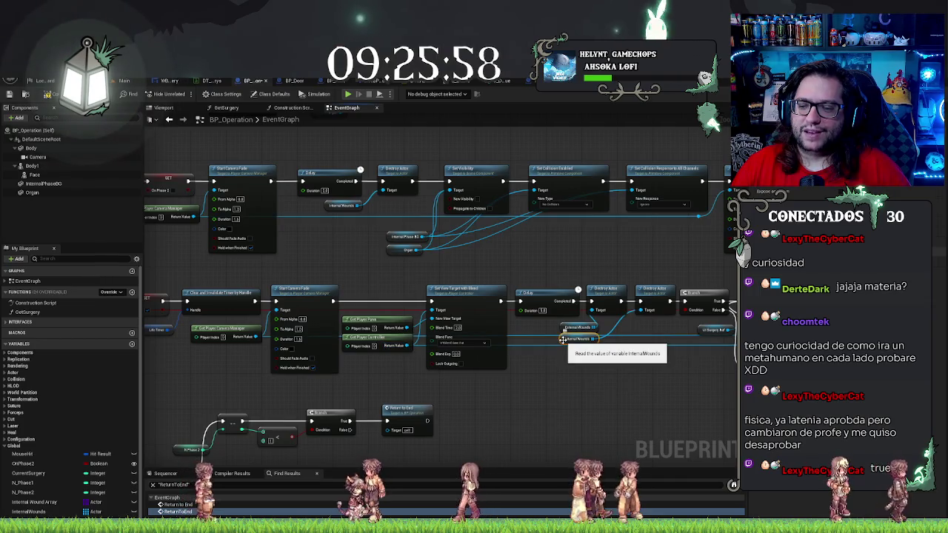
{"action": "left_click_drag", "start_coordinate": [562, 338], "coordinate": [611, 325]}
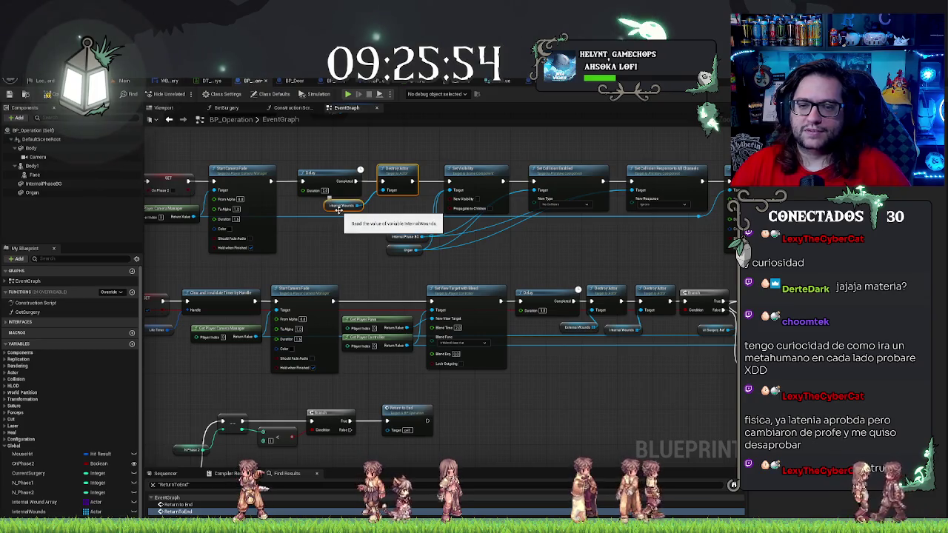
Step: Delete the Destroy Actor and Internal Wounds getter from the ReturnToEnd chain, then return to the main level
{"action": "key", "text": "Delete"}
{"action": "mouse_move", "coordinate": [334, 234]}
{"action": "left_mouse_down"}
{"action": "mouse_move", "coordinate": [429, 230]}
{"action": "mouse_move", "coordinate": [459, 240]}
{"action": "left_mouse_up"}
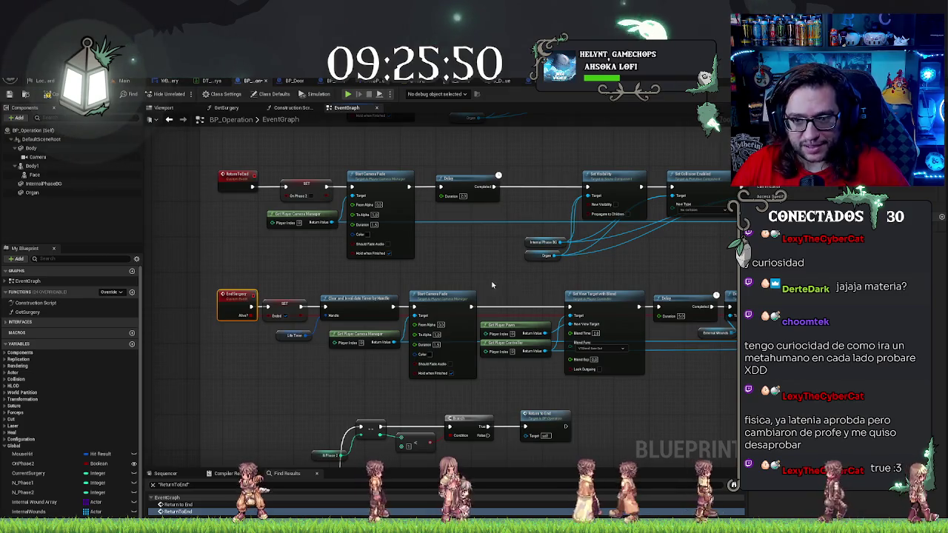
{"action": "left_click_drag", "start_coordinate": [790, 334], "coordinate": [606, 318]}
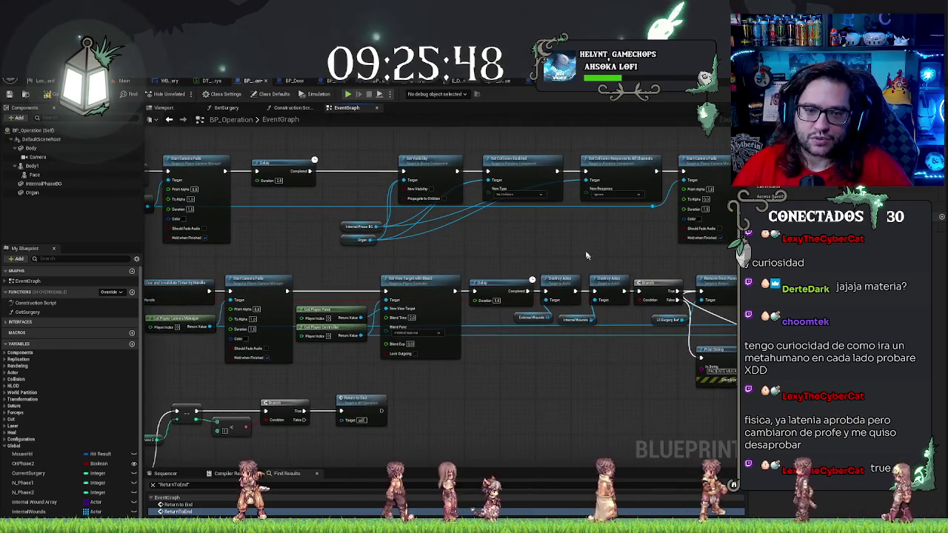
{"action": "left_click_drag", "start_coordinate": [194, 200], "coordinate": [253, 217]}
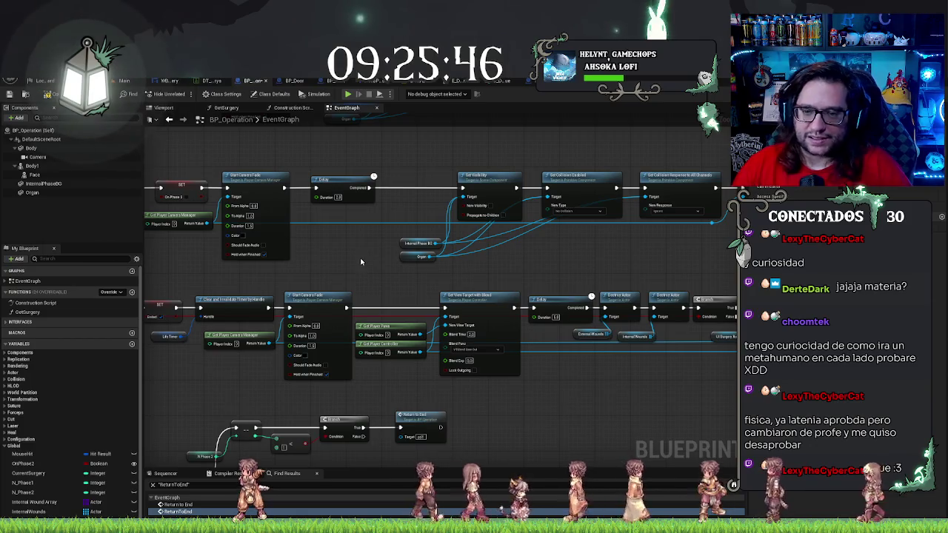
{"action": "left_click_drag", "start_coordinate": [361, 261], "coordinate": [389, 282]}
{"action": "left_click_drag", "start_coordinate": [609, 291], "coordinate": [582, 286]}
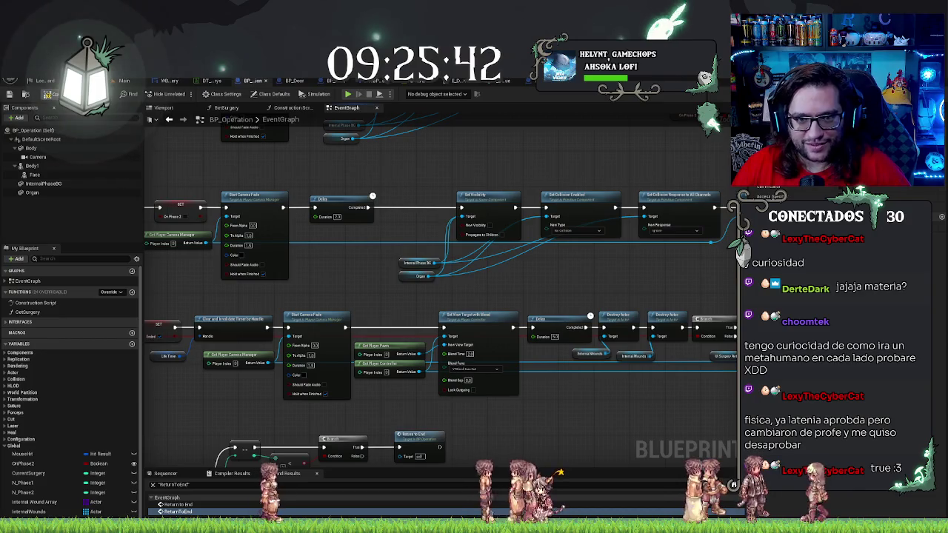
{"action": "left_click", "coordinate": [125, 80]}
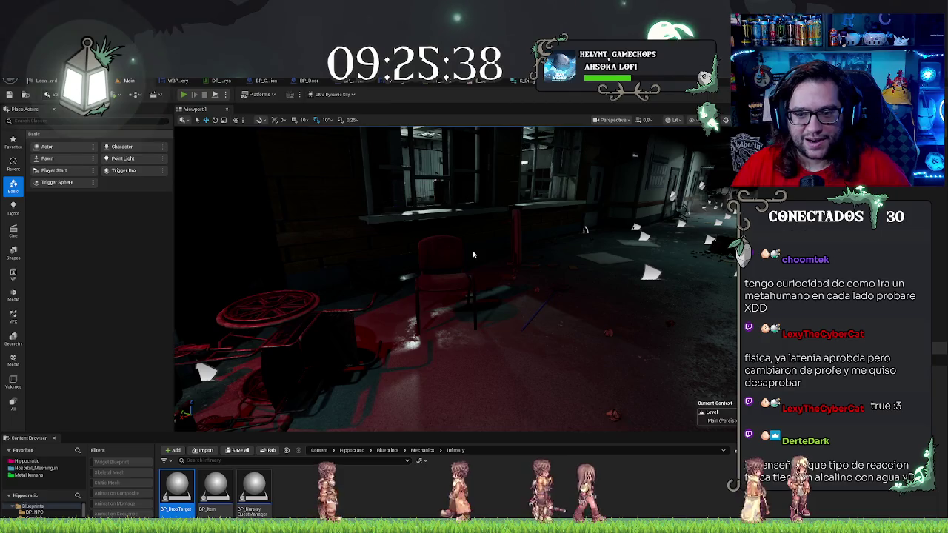
Step: Start play with Alt+P, walk the corridors into the infirmary, and talk to the patient
{"action": "key", "text": "alt+p"}
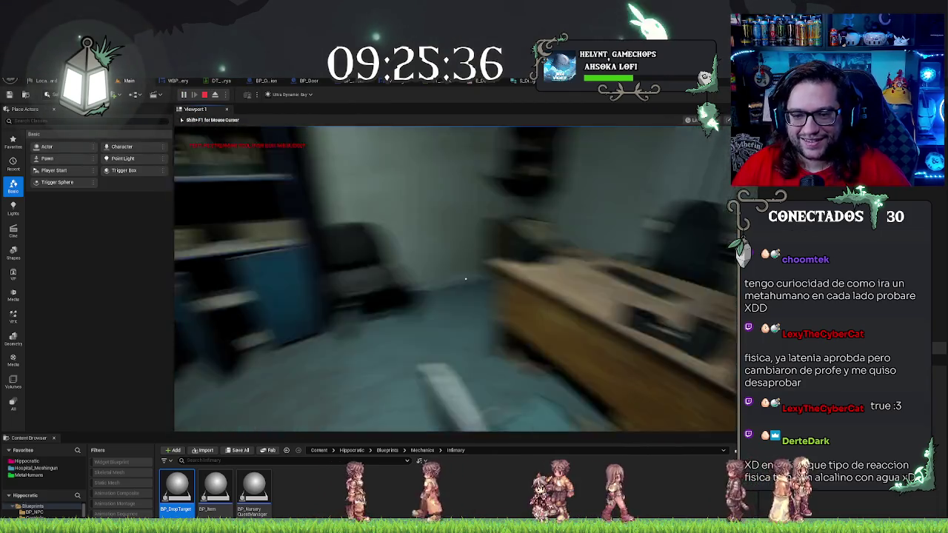
{"action": "key", "text": "w"}
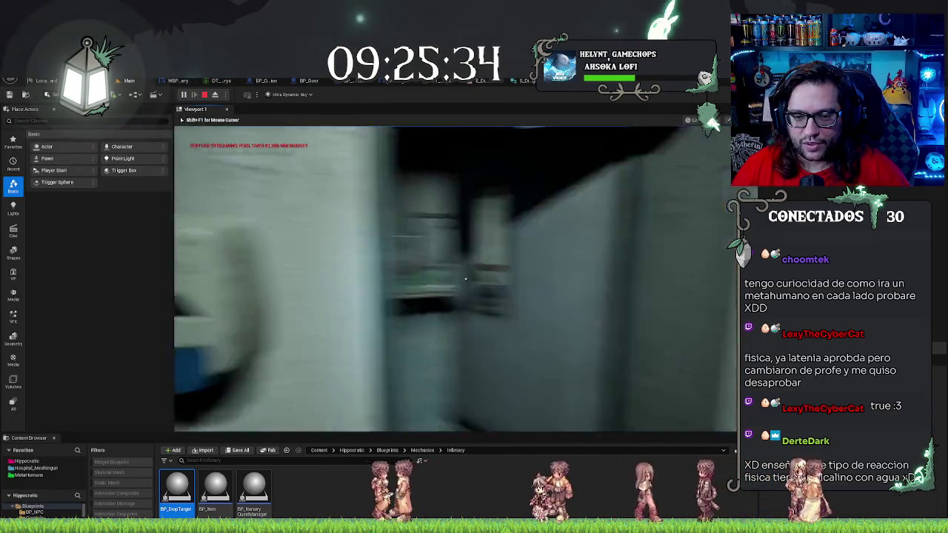
{"action": "key", "text": "w"}
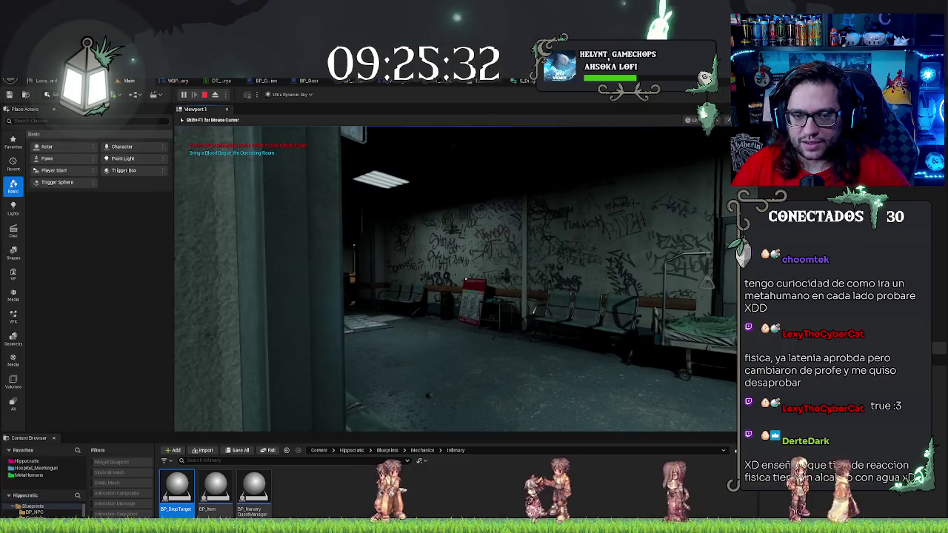
{"action": "key", "text": "w"}
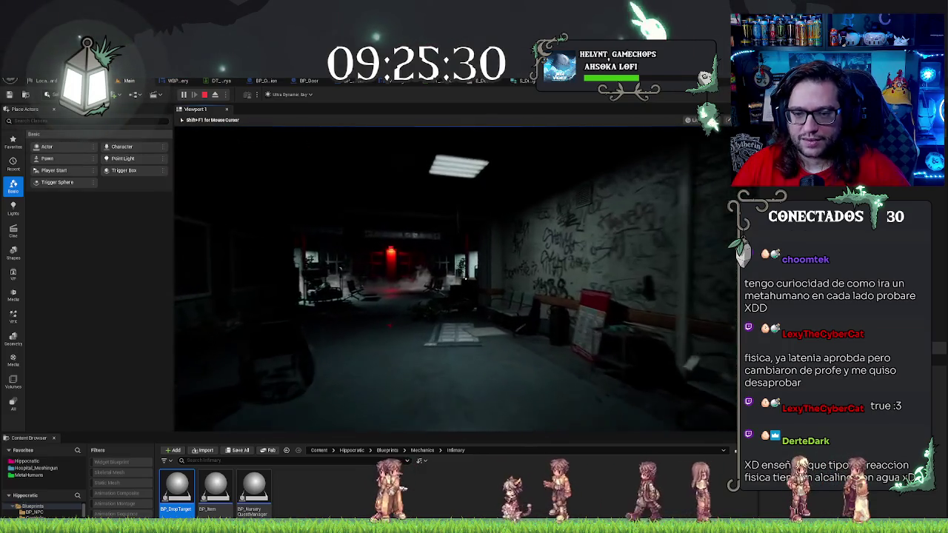
{"action": "key", "text": "w"}
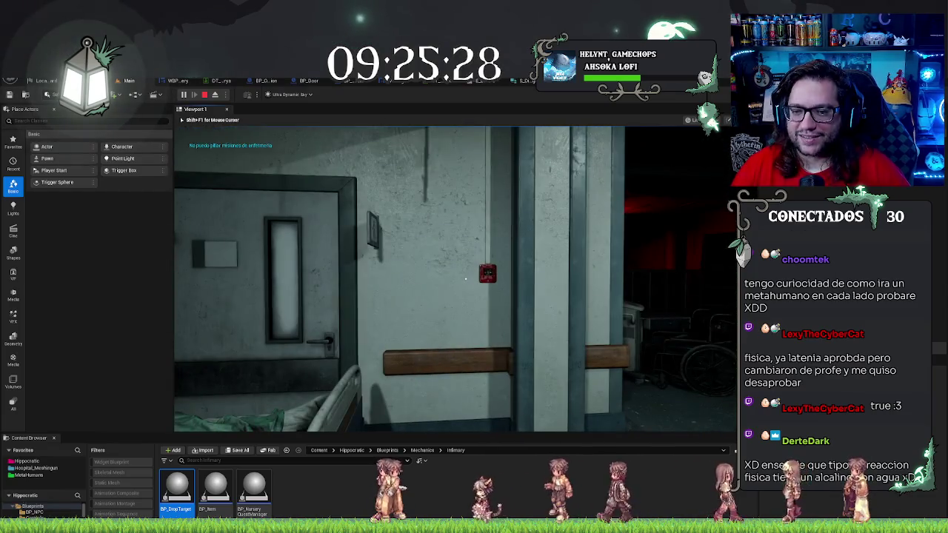
{"action": "key", "text": "w"}
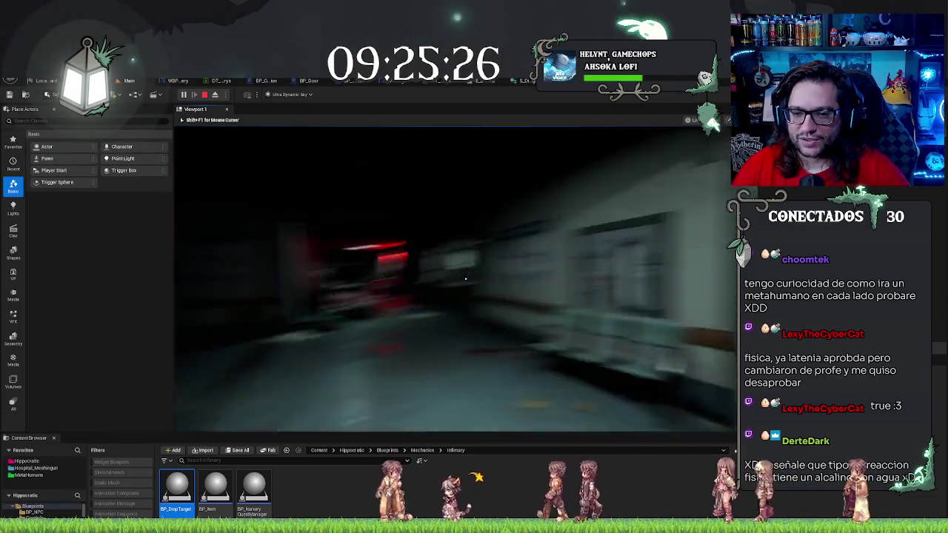
{"action": "key", "text": "w"}
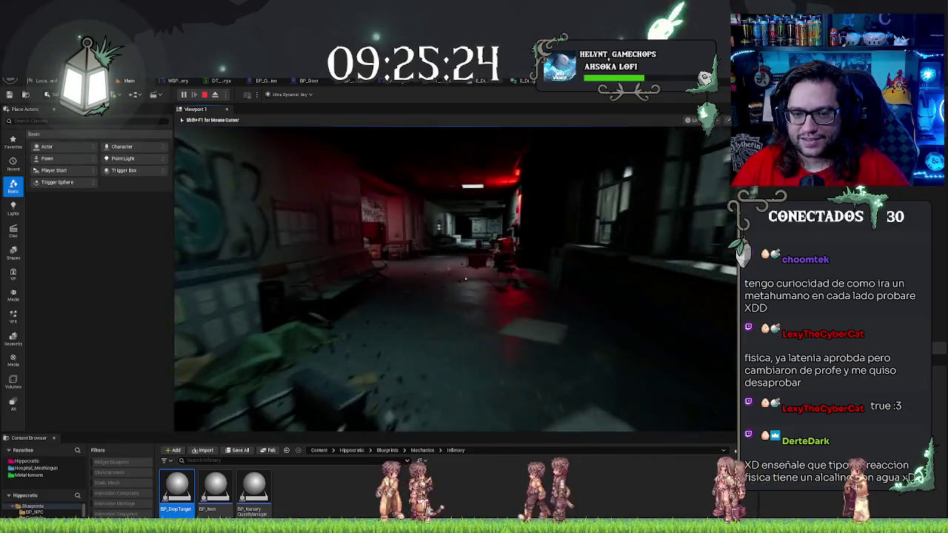
{"action": "key", "text": "e"}
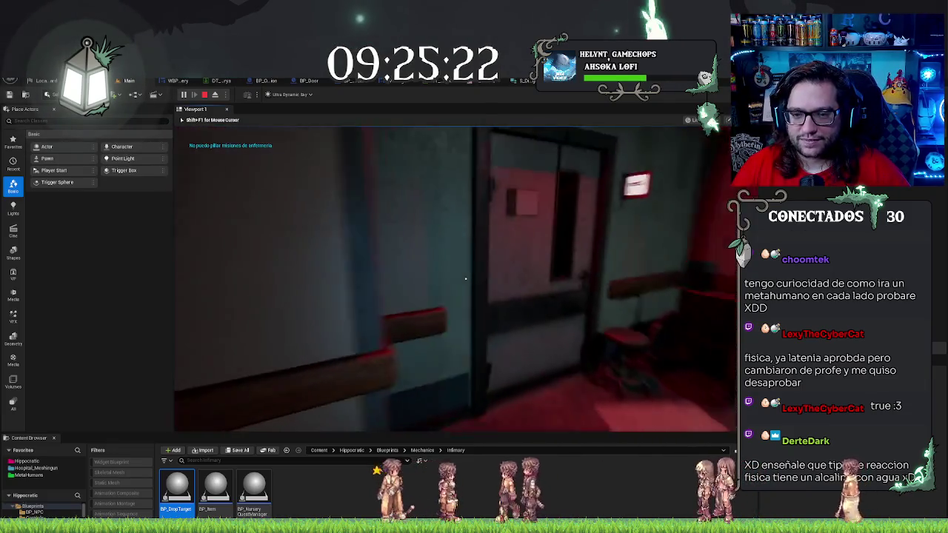
{"action": "key", "text": "w"}
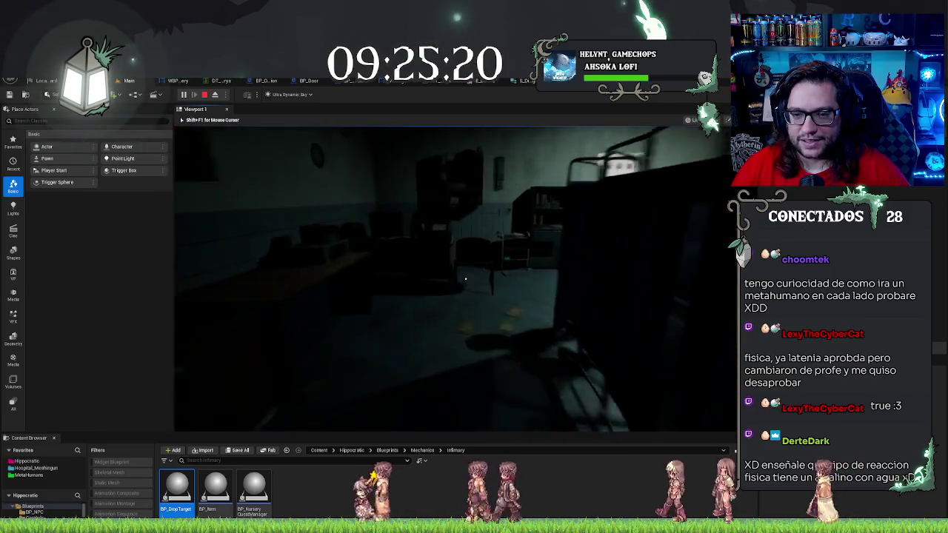
{"action": "key", "text": "w"}
{"action": "key", "text": "e"}
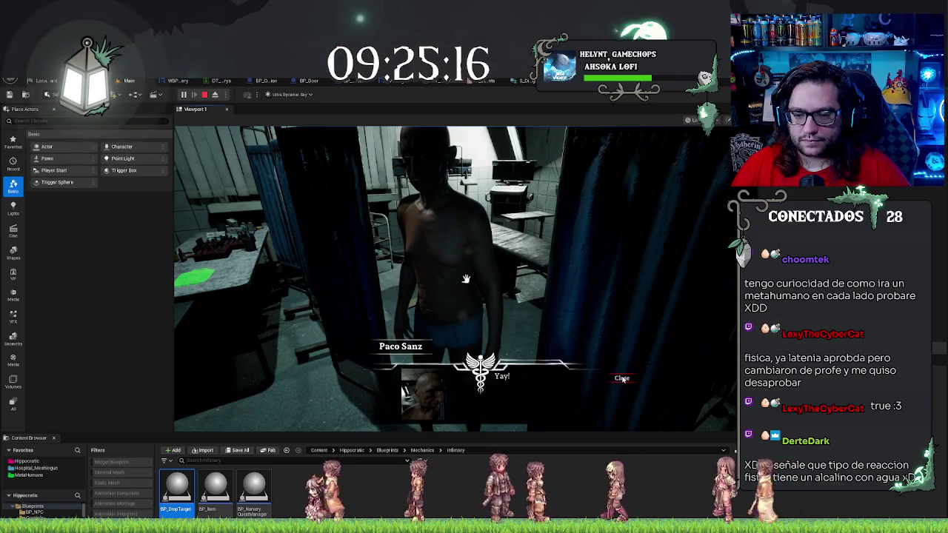
Step: Dismiss the patient's dialogue and cut along the marked incision line
{"action": "left_click", "coordinate": [622, 378]}
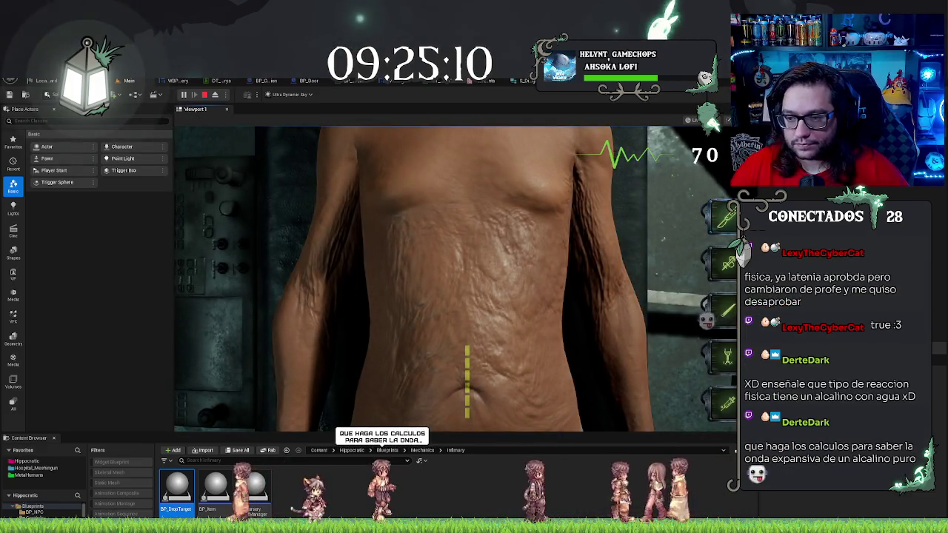
{"action": "left_click", "coordinate": [468, 422]}
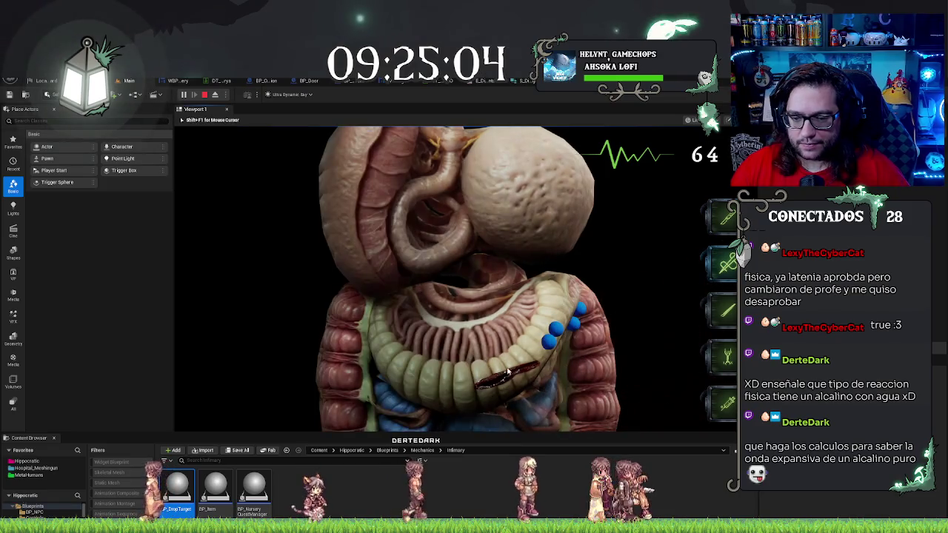
{"action": "left_click", "coordinate": [519, 373]}
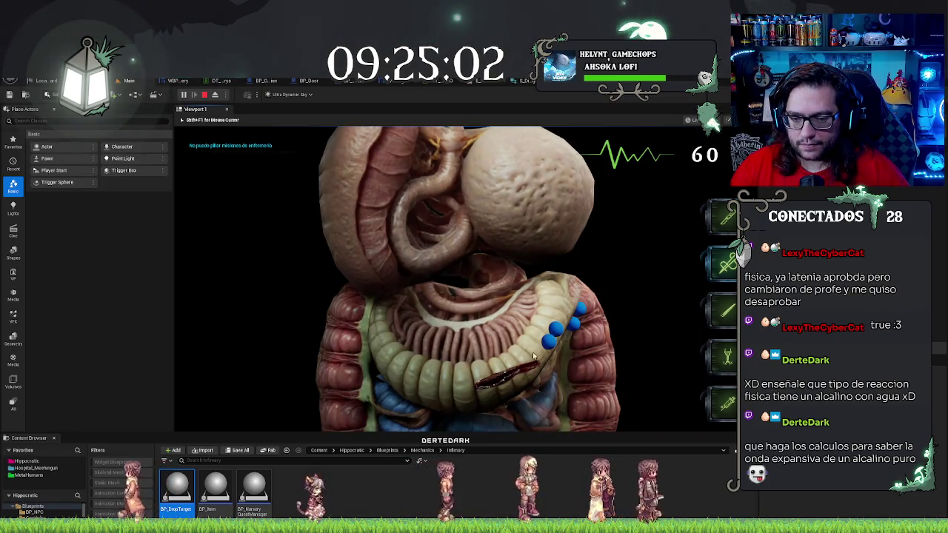
Step: Remove each blue spot on the colon, then close the abdominal incision
{"action": "left_click", "coordinate": [552, 336]}
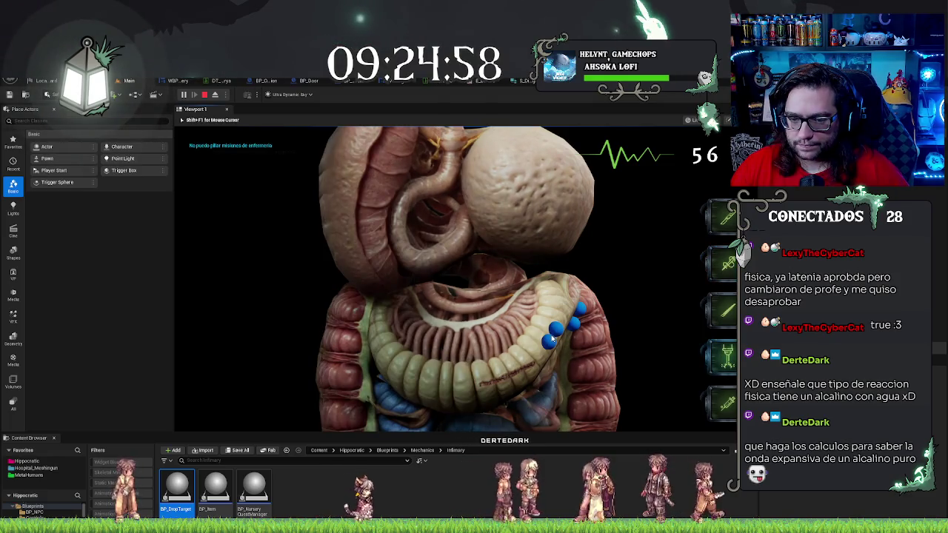
{"action": "left_click", "coordinate": [553, 337]}
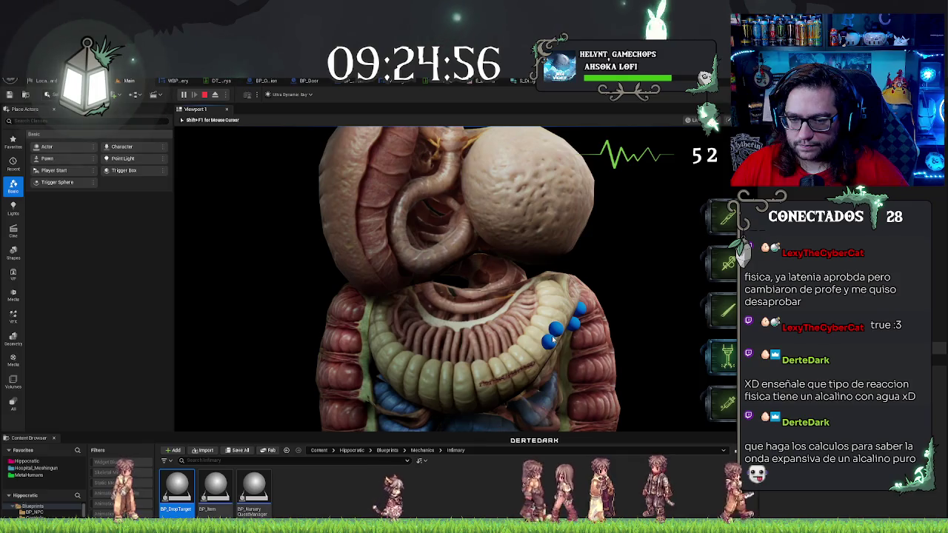
{"action": "left_click", "coordinate": [554, 336]}
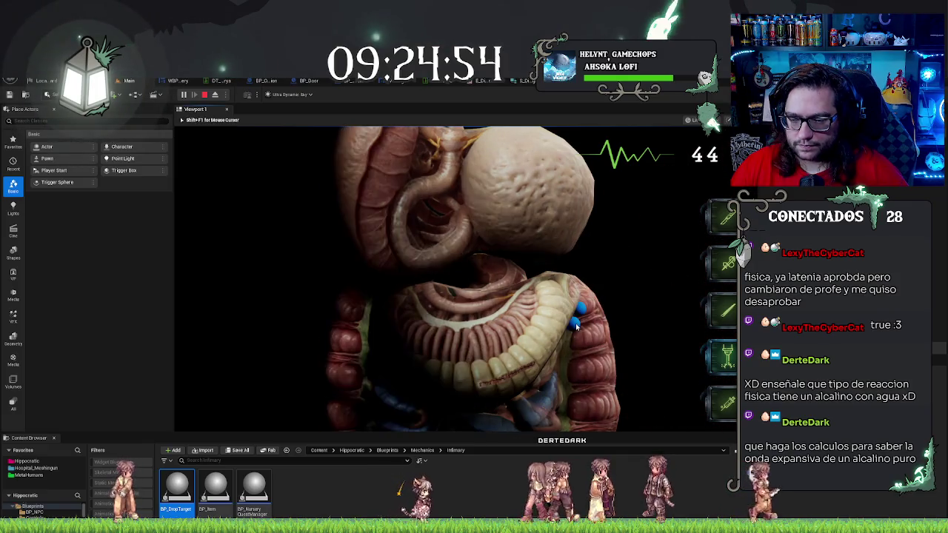
{"action": "left_click", "coordinate": [576, 325]}
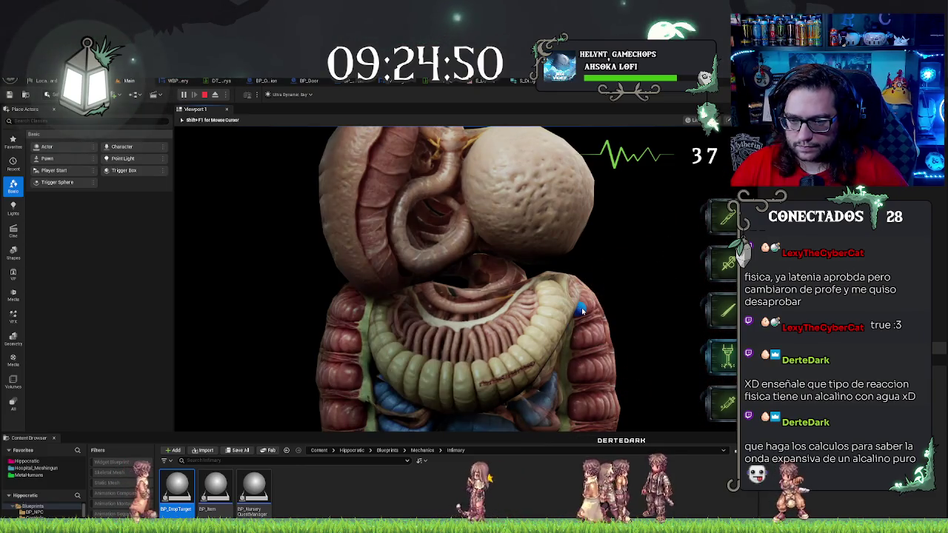
{"action": "left_click", "coordinate": [581, 309]}
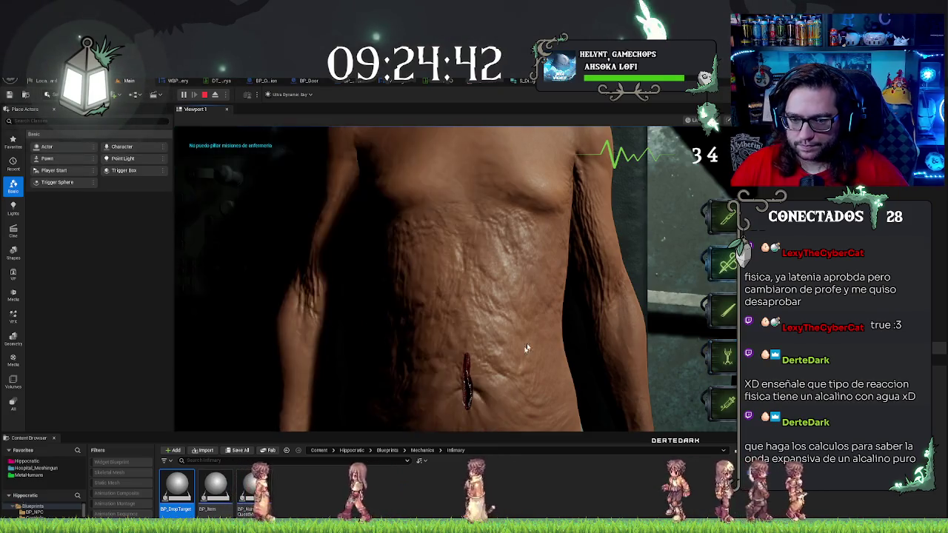
{"action": "left_click", "coordinate": [458, 371]}
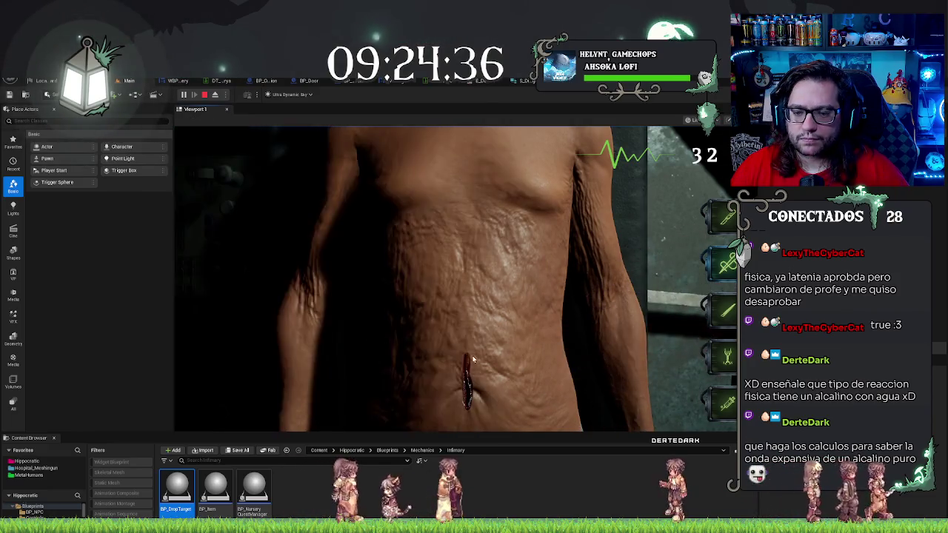
{"action": "left_click", "coordinate": [461, 383]}
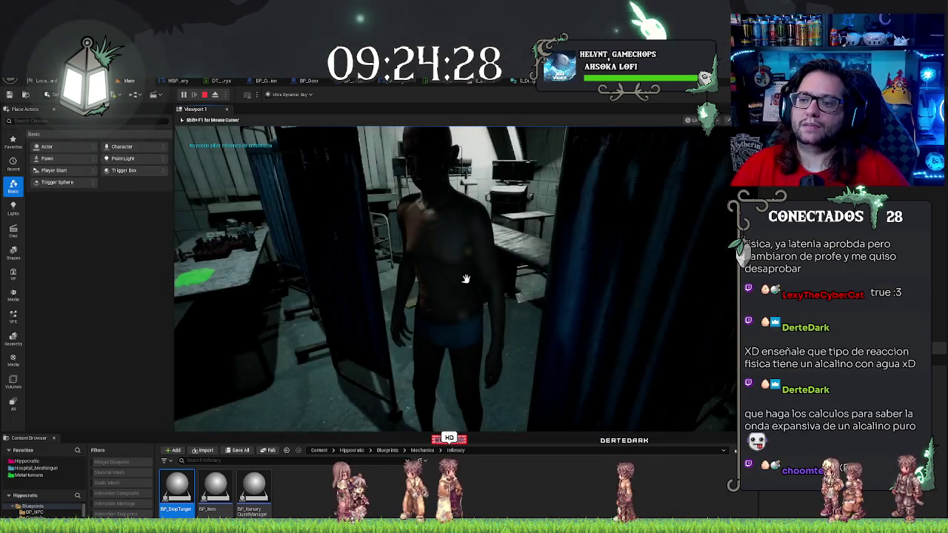
Step: Stop Play In Editor and return to BP_Operation's Event Graph with its ReturnToEnd and EndSurgery chains
{"action": "key", "text": "Escape"}
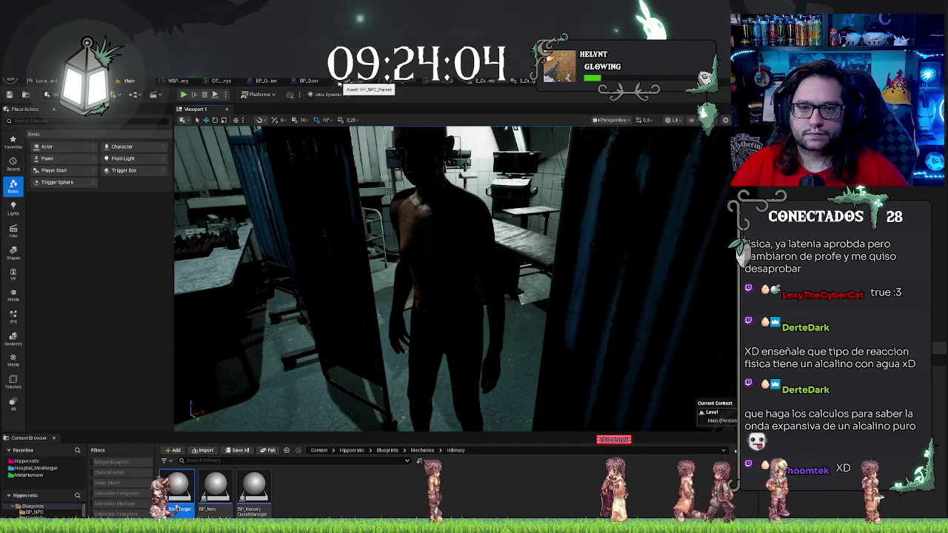
{"action": "left_click", "coordinate": [265, 80]}
{"action": "left_click_drag", "start_coordinate": [614, 278], "coordinate": [568, 254]}
{"action": "left_click_drag", "start_coordinate": [638, 271], "coordinate": [680, 270]}
{"action": "left_click_drag", "start_coordinate": [378, 317], "coordinate": [558, 316]}
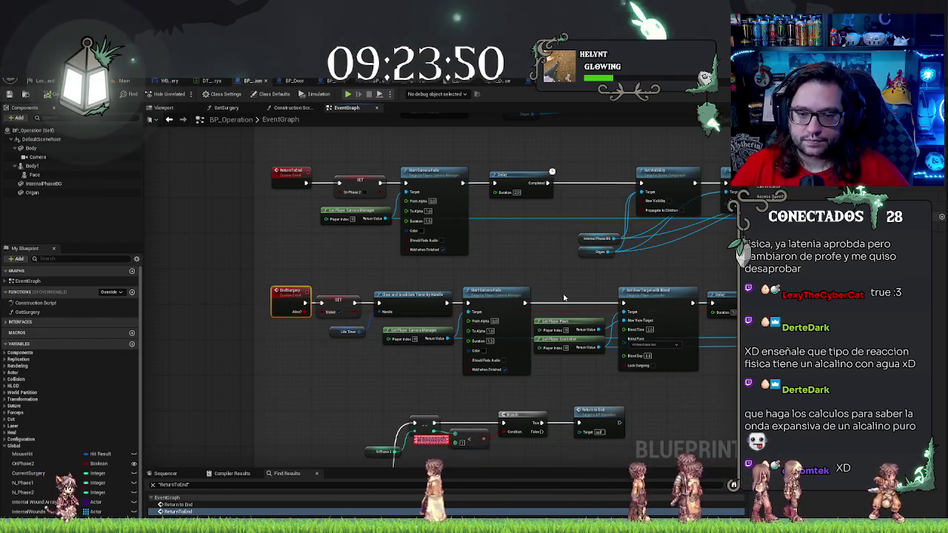
{"action": "left_click_drag", "start_coordinate": [564, 298], "coordinate": [479, 239]}
{"action": "left_click_drag", "start_coordinate": [649, 339], "coordinate": [490, 358]}
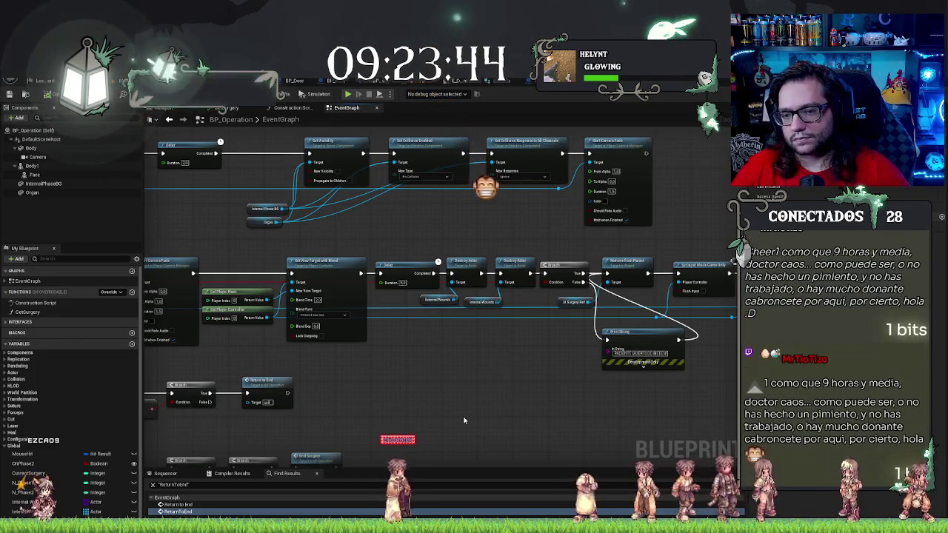
{"action": "scroll", "coordinate": [518, 395], "scroll_direction": "up", "scroll_amount": 2}
{"action": "left_click_drag", "start_coordinate": [518, 395], "coordinate": [441, 382]}
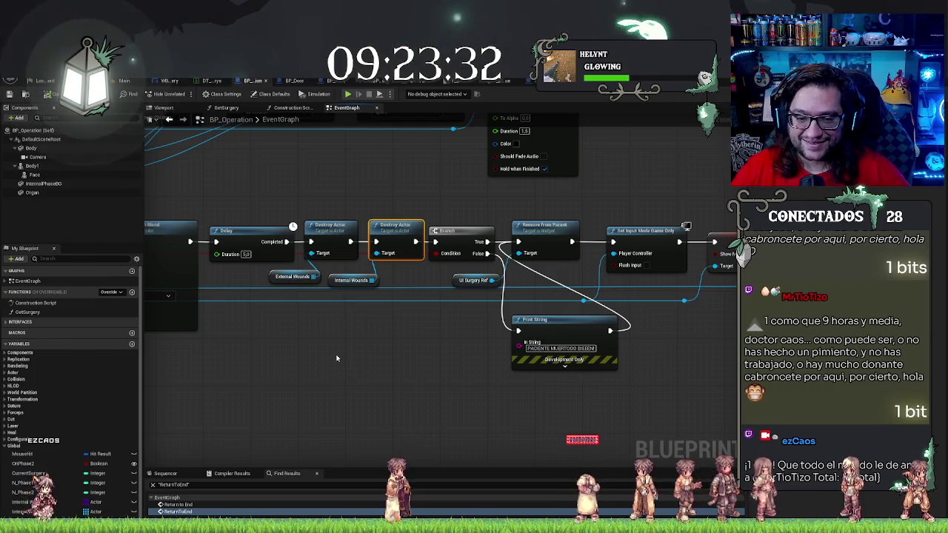
{"action": "left_click_drag", "start_coordinate": [336, 358], "coordinate": [616, 397]}
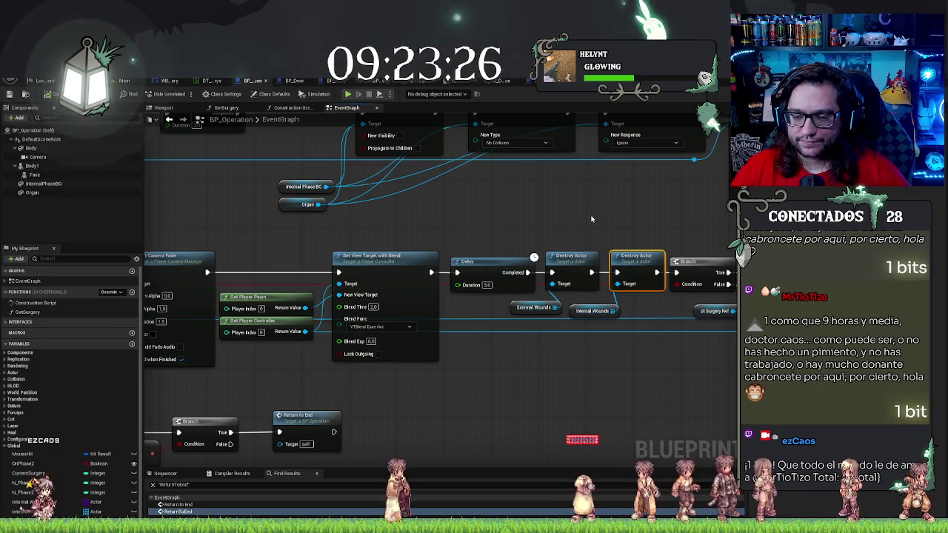
{"action": "left_click_drag", "start_coordinate": [591, 219], "coordinate": [622, 306]}
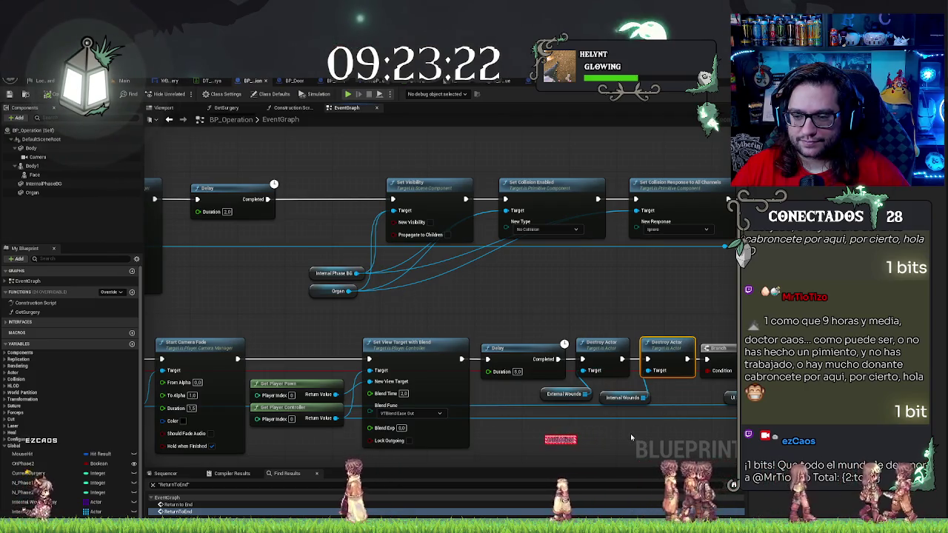
{"action": "left_click", "coordinate": [622, 397], "text": "ctrl"}
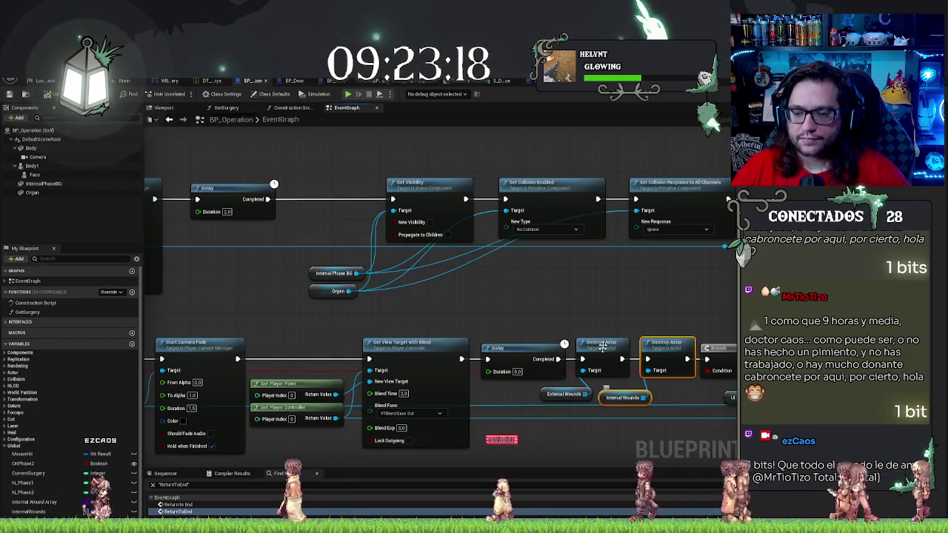
{"action": "left_click_drag", "start_coordinate": [416, 277], "coordinate": [477, 285]}
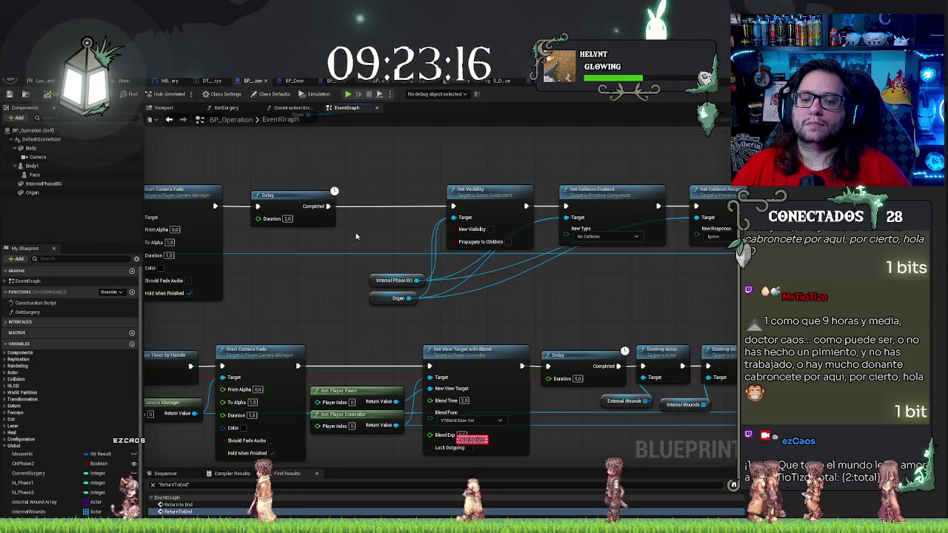
Step: Paste copies of Destroy Actor and Internal Wounds and place them just after the Delay node
{"action": "key", "text": "ctrl+v"}
{"action": "left_click_drag", "start_coordinate": [393, 202], "coordinate": [371, 197]}
{"action": "left_click", "coordinate": [294, 213]}
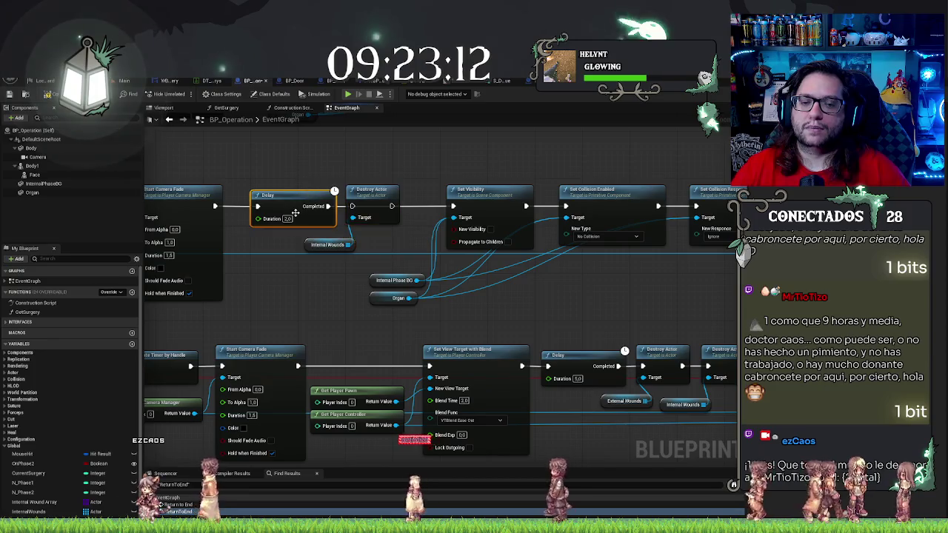
{"action": "left_click_drag", "start_coordinate": [295, 213], "coordinate": [277, 213]}
{"action": "left_click_drag", "start_coordinate": [333, 177], "coordinate": [368, 250]}
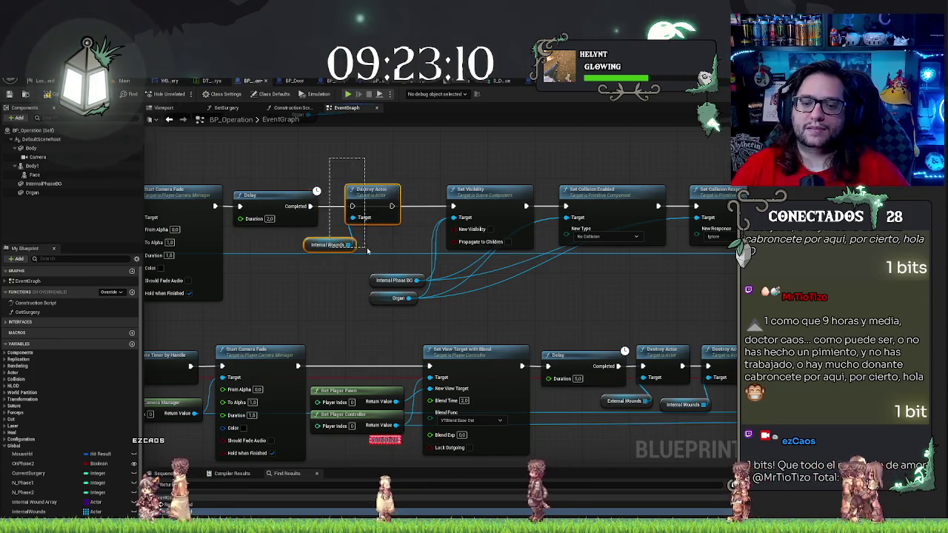
{"action": "left_click_drag", "start_coordinate": [370, 194], "coordinate": [358, 194]}
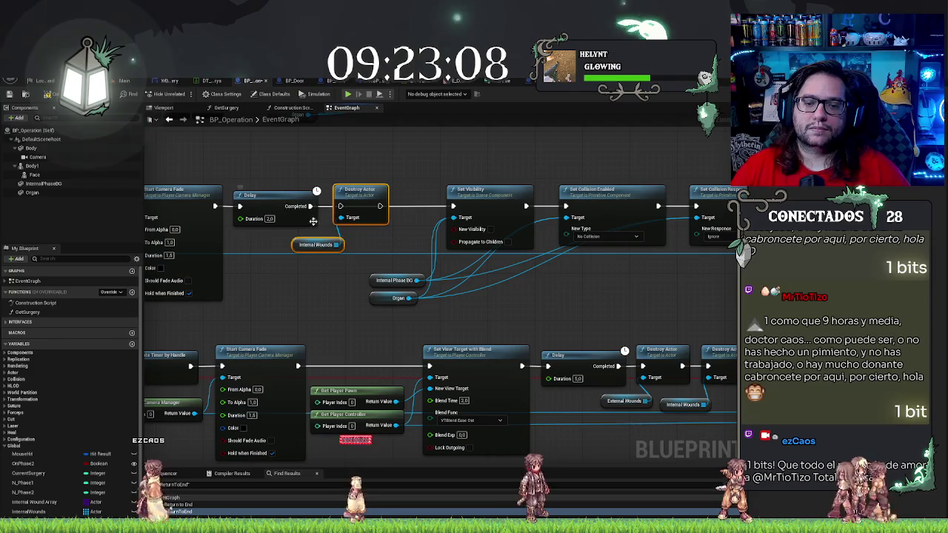
Step: Add a Clear node on the Internal Wounds array after Destroy Actor and tidy the nodes
{"action": "mouse_move", "coordinate": [337, 244]}
{"action": "left_mouse_down"}
{"action": "mouse_move", "coordinate": [368, 244]}
{"action": "mouse_move", "coordinate": [420, 201]}
{"action": "left_mouse_up"}
{"action": "type", "text": "clear"}
{"action": "key", "text": "Return"}
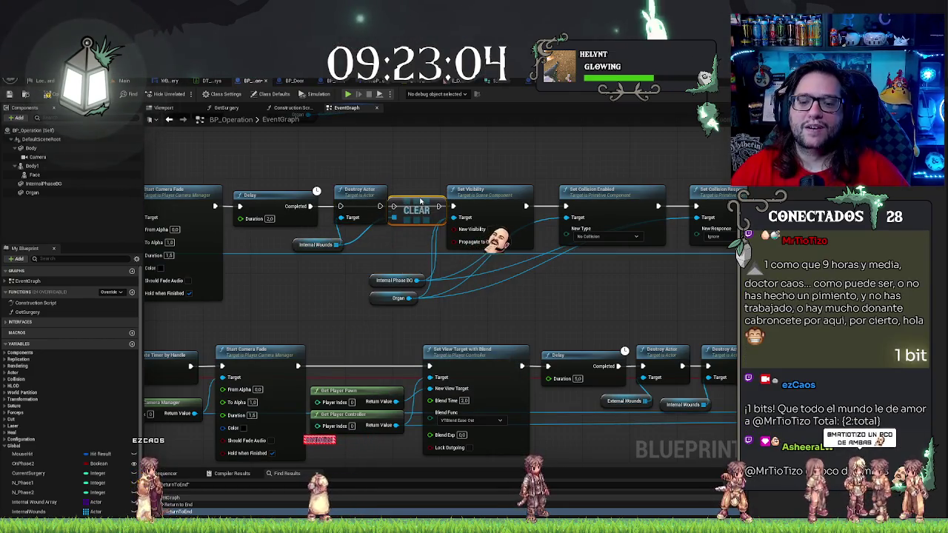
{"action": "left_click", "coordinate": [357, 201]}
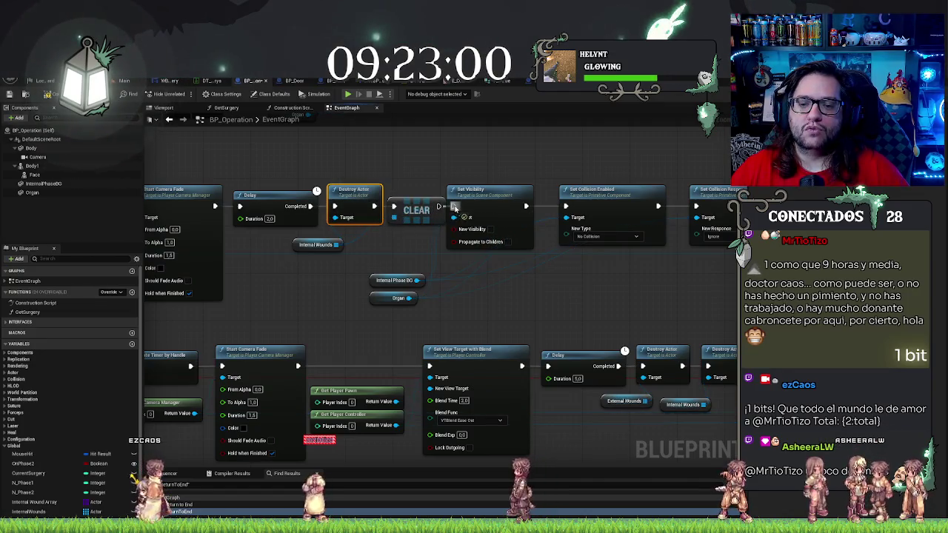
{"action": "left_click_drag", "start_coordinate": [228, 178], "coordinate": [396, 248]}
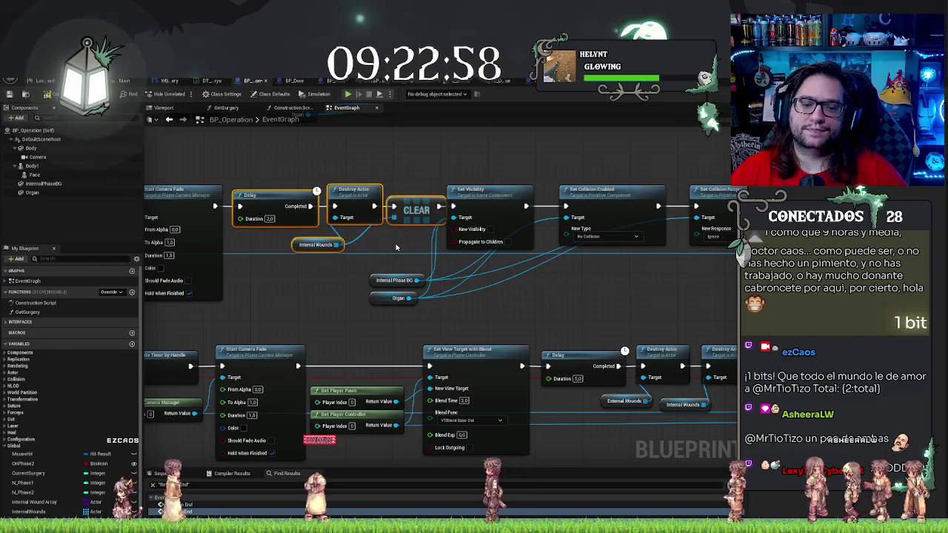
{"action": "left_click", "coordinate": [396, 247]}
{"action": "mouse_move", "coordinate": [109, 168]}
{"action": "left_mouse_down"}
{"action": "mouse_move", "coordinate": [378, 158]}
{"action": "mouse_move", "coordinate": [462, 286]}
{"action": "mouse_move", "coordinate": [321, 291]}
{"action": "left_mouse_up"}
{"action": "mouse_move", "coordinate": [370, 171]}
{"action": "left_mouse_down"}
{"action": "mouse_move", "coordinate": [510, 235]}
{"action": "mouse_move", "coordinate": [493, 209]}
{"action": "left_mouse_up"}
{"action": "left_click", "coordinate": [514, 207]}
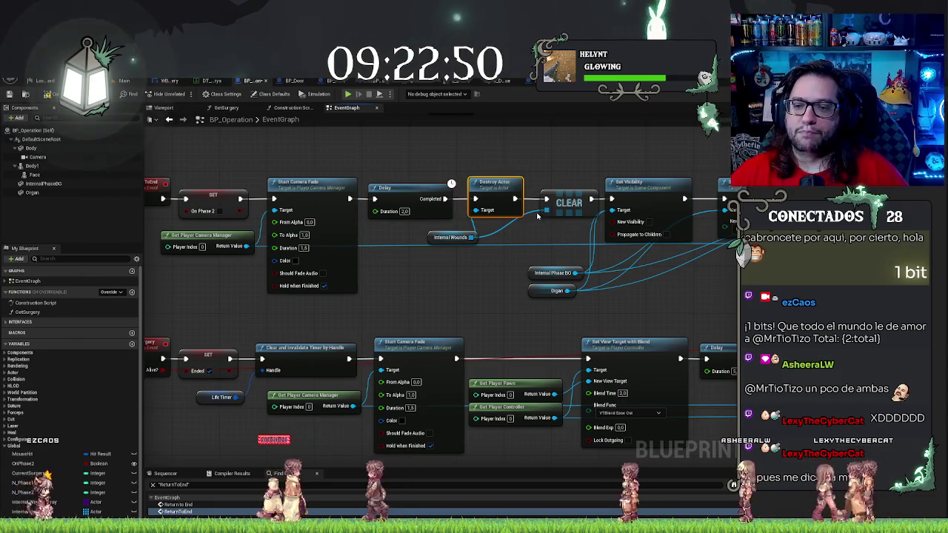
{"action": "left_click_drag", "start_coordinate": [570, 207], "coordinate": [565, 207]}
Step: Save BP_Operation, then go back to the level viewport and right-click the floor
{"action": "key", "text": "ctrl+s"}
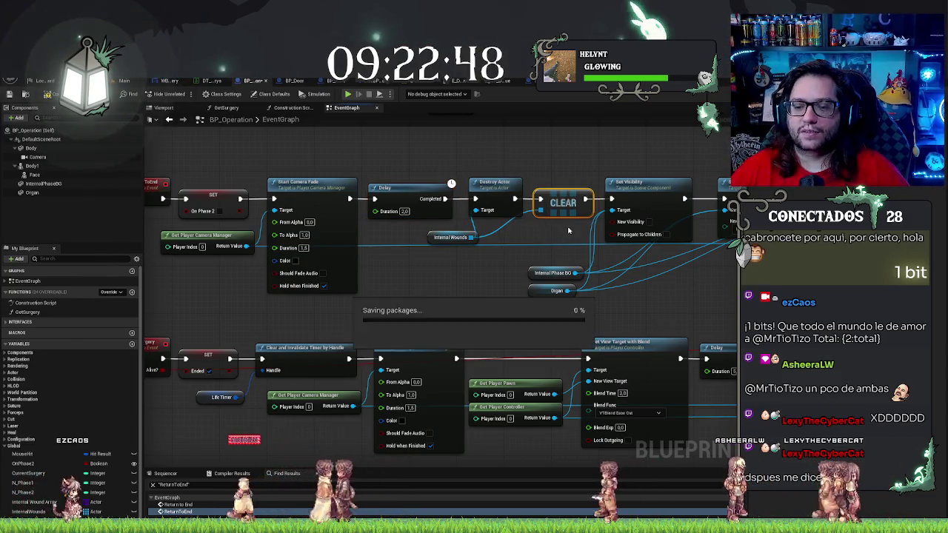
{"action": "left_click_drag", "start_coordinate": [839, 323], "coordinate": [624, 241]}
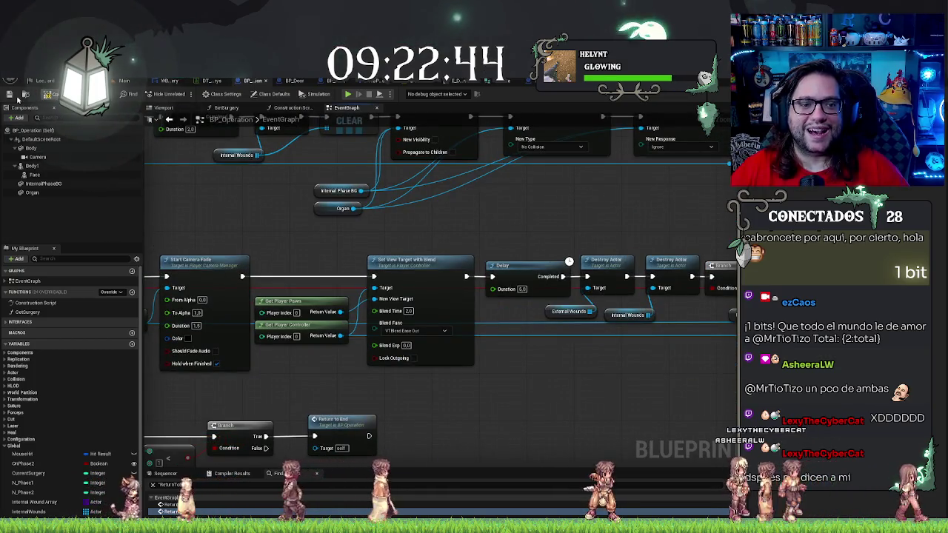
{"action": "left_click", "coordinate": [124, 80]}
{"action": "right_click", "coordinate": [400, 333]}
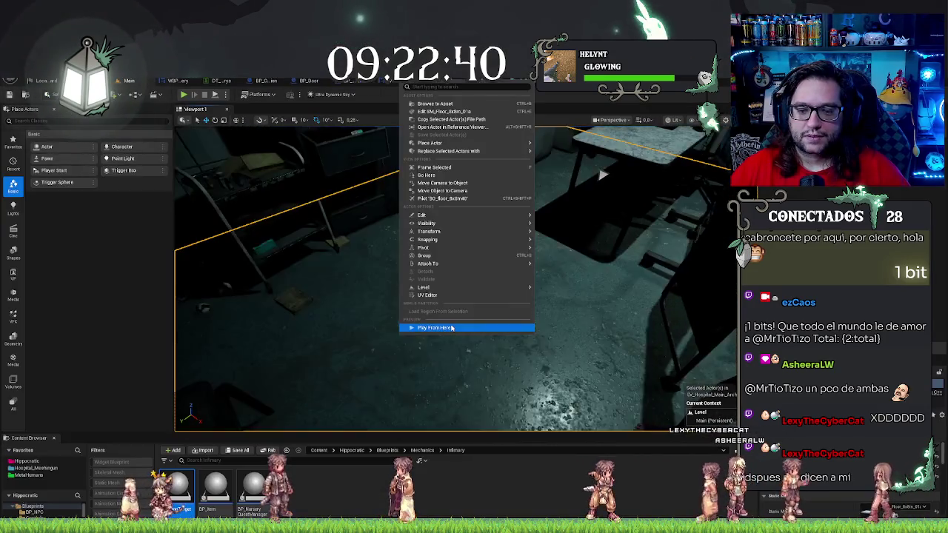
Step: Choose Play From Here to start the level from the clicked floor spot
{"action": "left_click", "coordinate": [452, 327]}
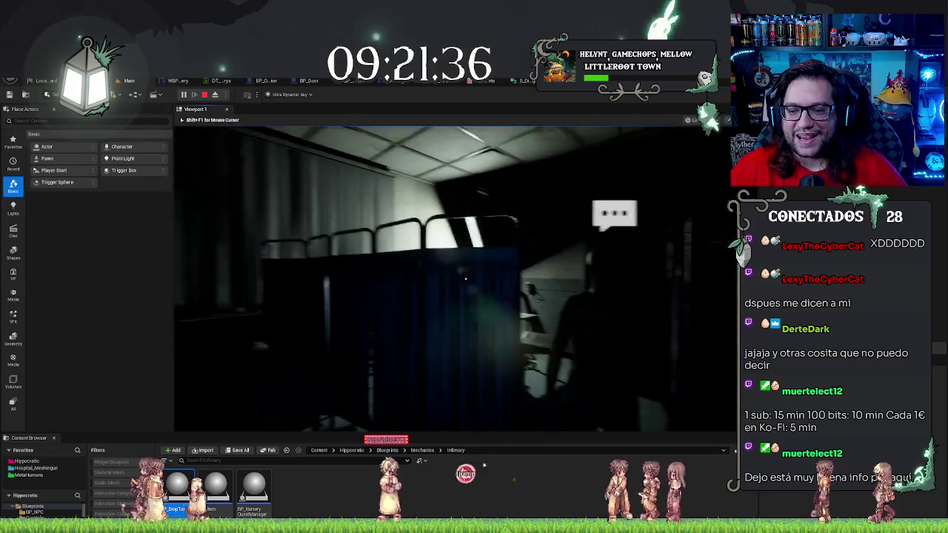
Step: Talk to the patient with E, then go through Next, Accept and Close to start surgery
{"action": "key", "text": "e"}
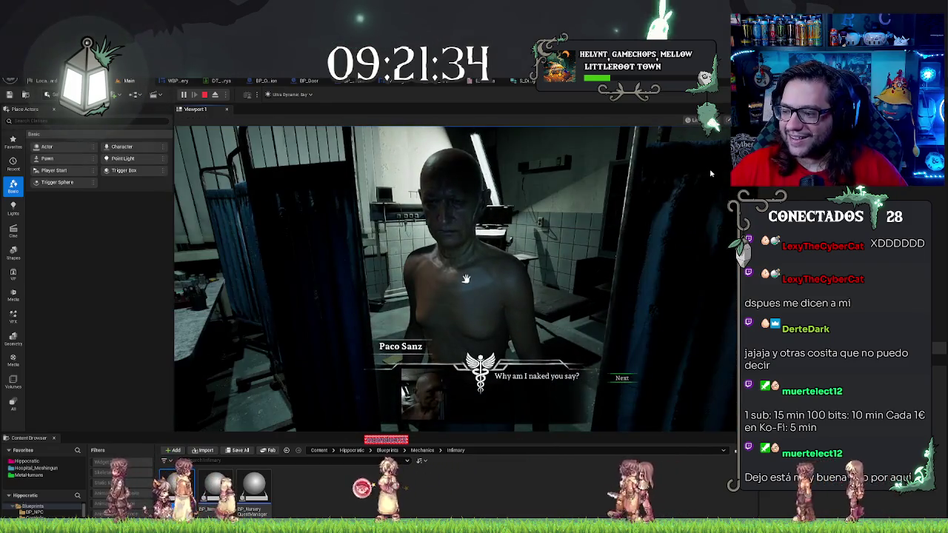
{"action": "left_click", "coordinate": [624, 384]}
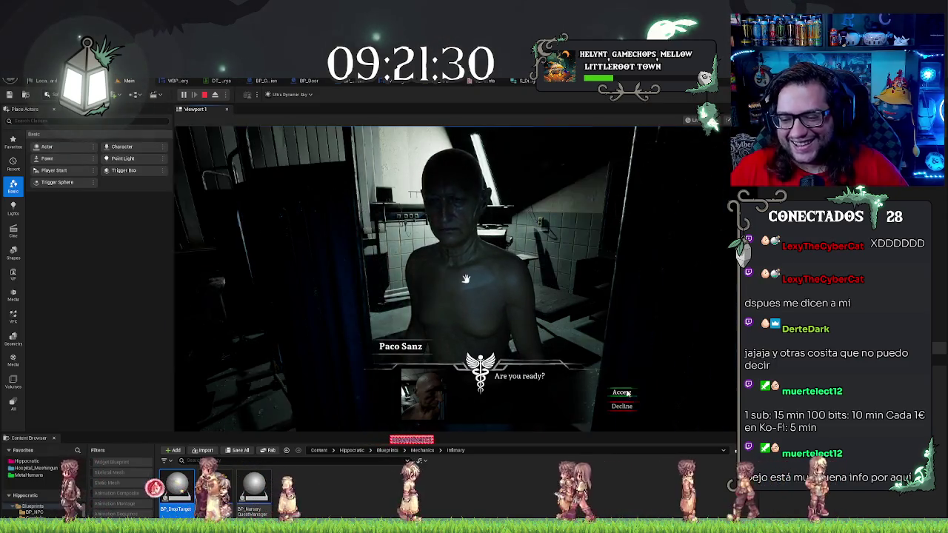
{"action": "left_click", "coordinate": [619, 382]}
{"action": "left_click", "coordinate": [619, 380]}
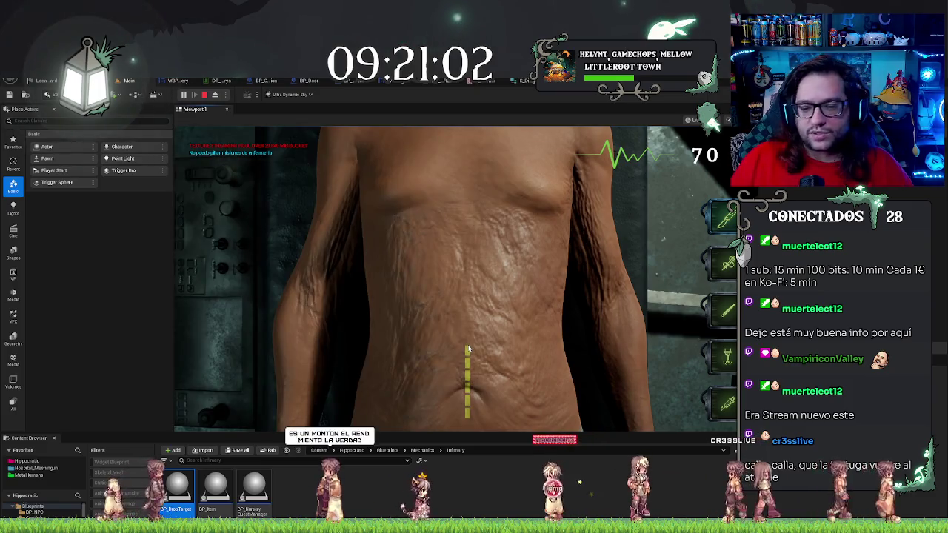
Step: Cut along the dashed incision guide and click away the blue wound markers on the intestine
{"action": "left_click_drag", "start_coordinate": [467, 348], "coordinate": [466, 418]}
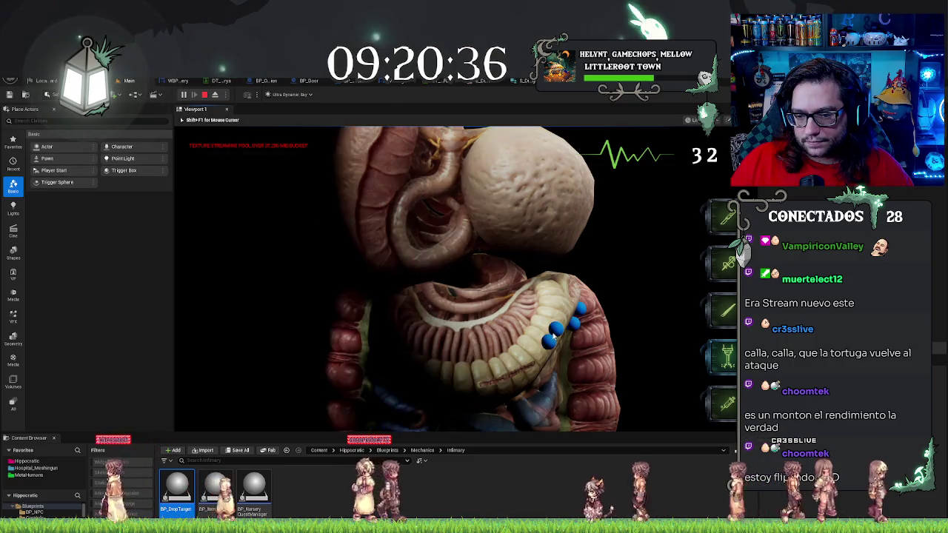
{"action": "left_click", "coordinate": [553, 339]}
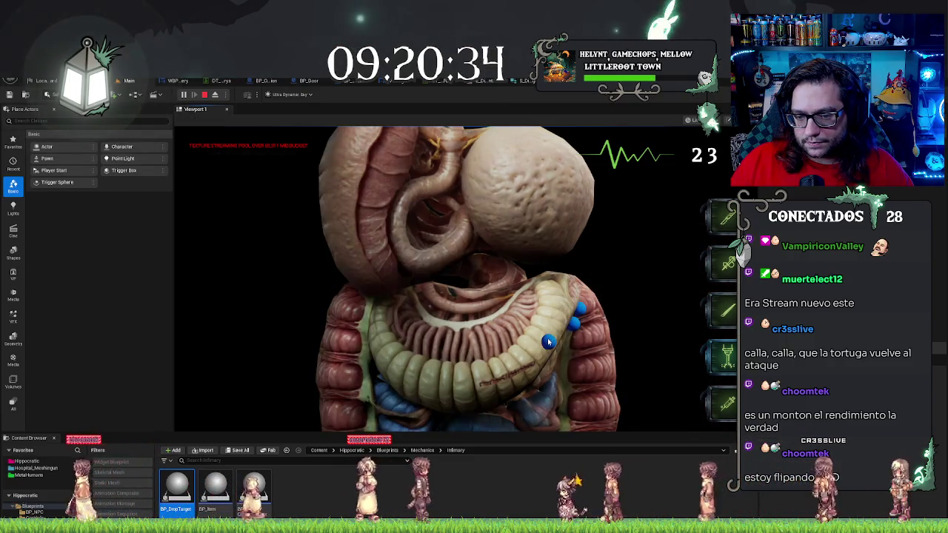
{"action": "left_click", "coordinate": [549, 340]}
{"action": "left_click", "coordinate": [576, 326]}
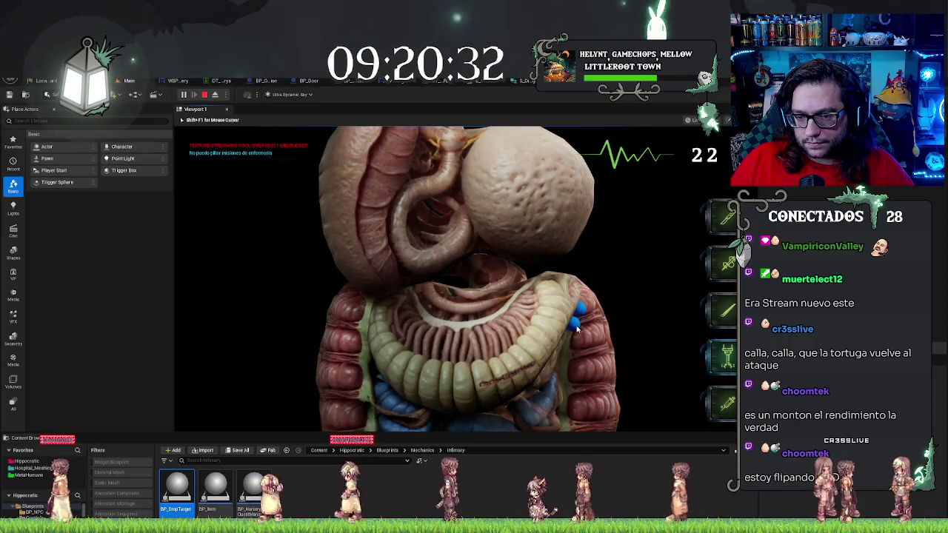
{"action": "left_click", "coordinate": [577, 328]}
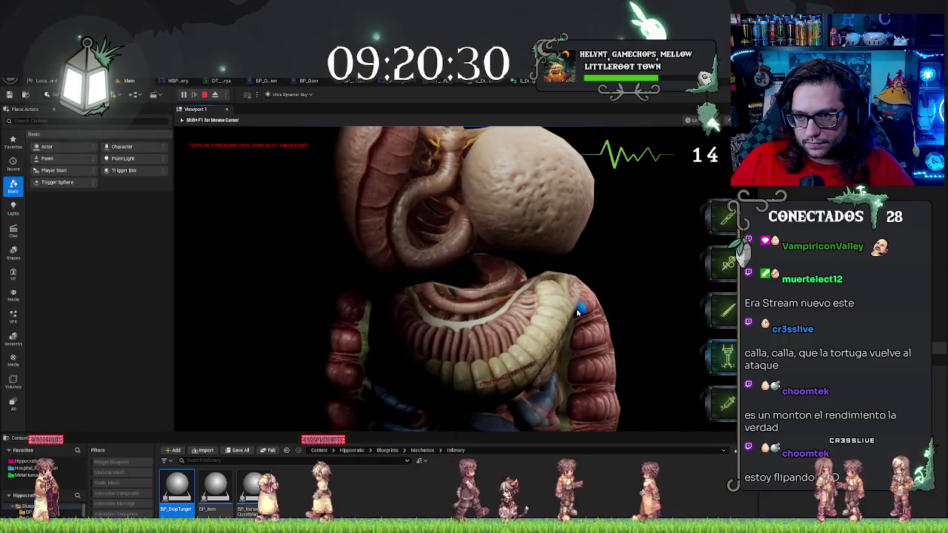
{"action": "left_click", "coordinate": [579, 310]}
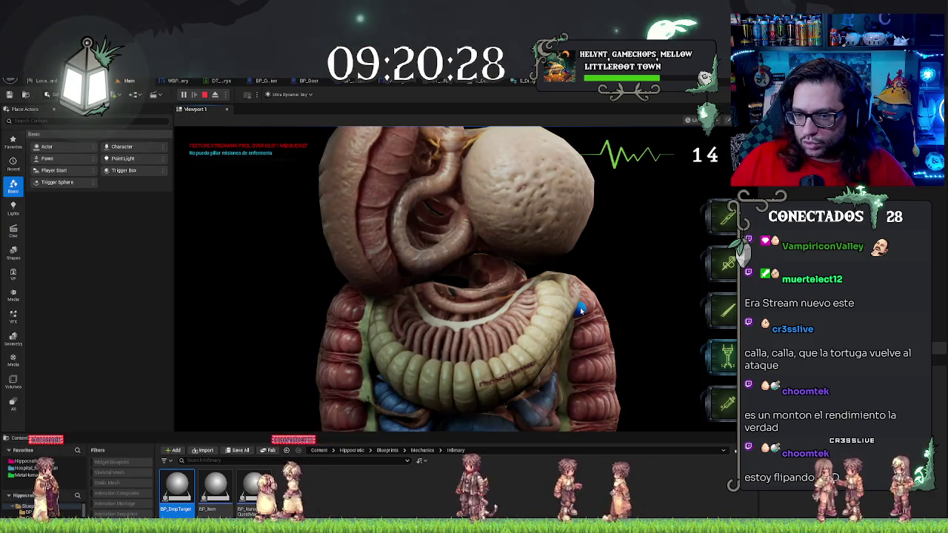
{"action": "left_click", "coordinate": [580, 307]}
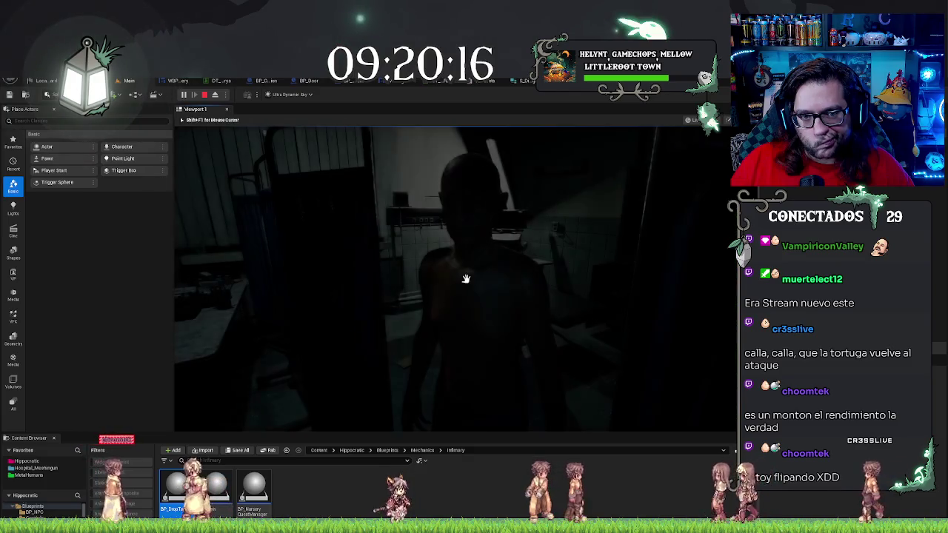
Step: Stop the Play In Editor session with Esc
{"action": "key", "text": "Escape"}
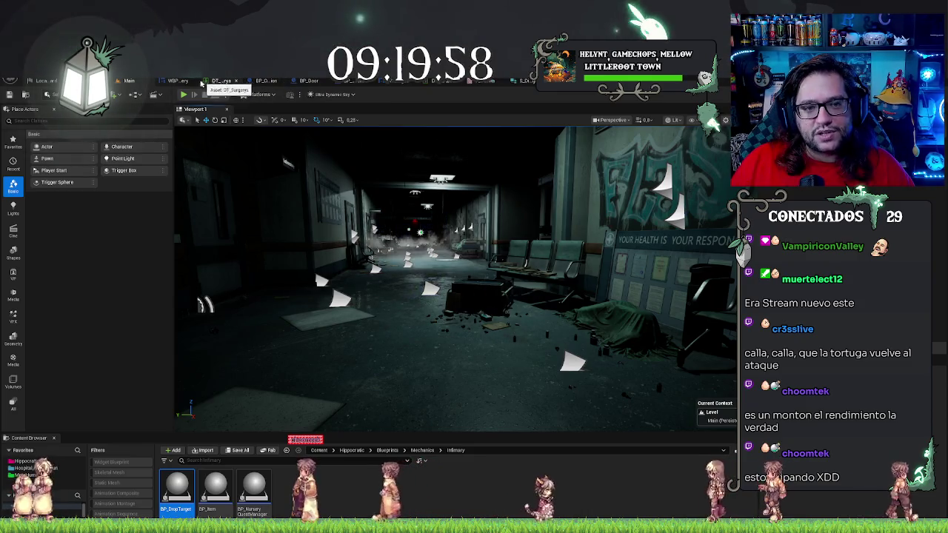
Step: Close the DT_Surgerys, WBP_Surgery, BP_Door, BP_NPC_Parent, WBP_Dialogue, E_DialogueEvents, S_Dialogue and BP_HorrorCharacter editors
{"action": "left_click", "coordinate": [236, 80]}
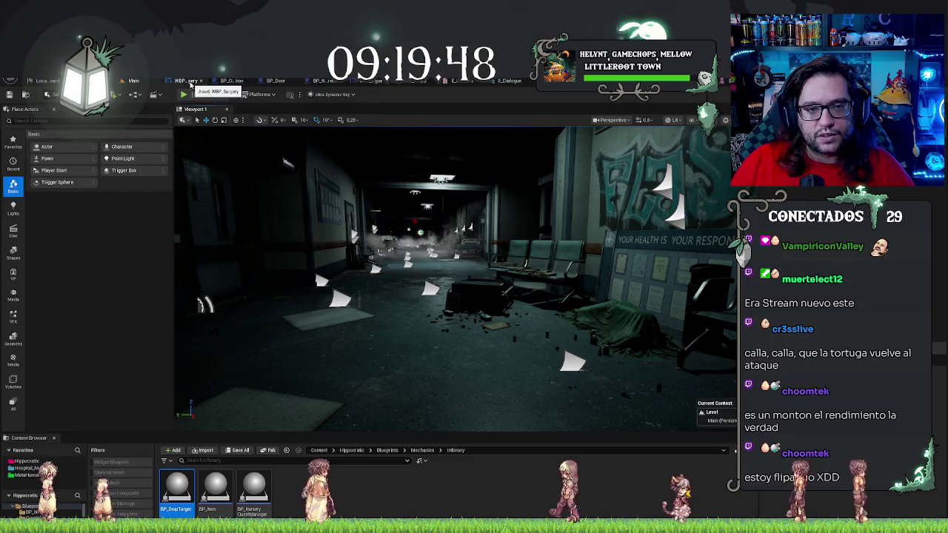
{"action": "left_click", "coordinate": [201, 81]}
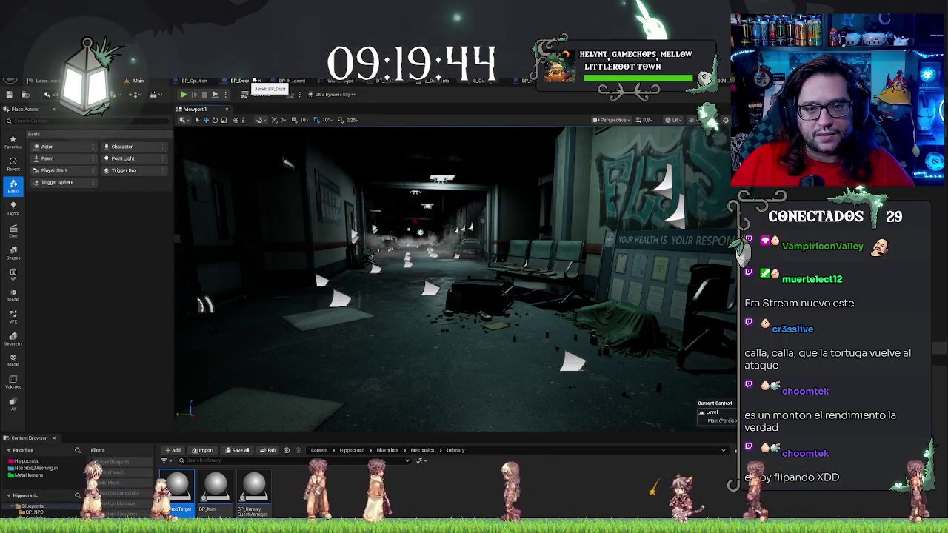
{"action": "left_click", "coordinate": [258, 80]}
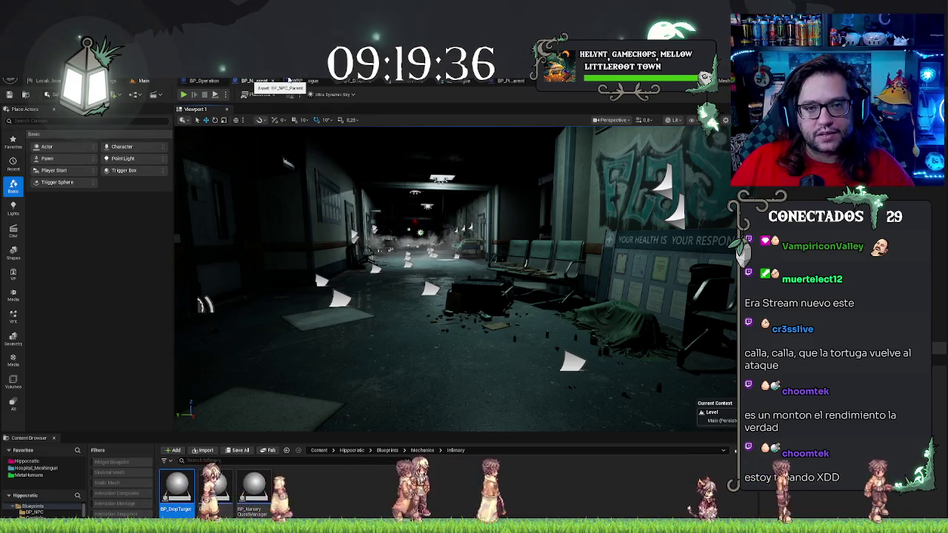
{"action": "left_click", "coordinate": [280, 81]}
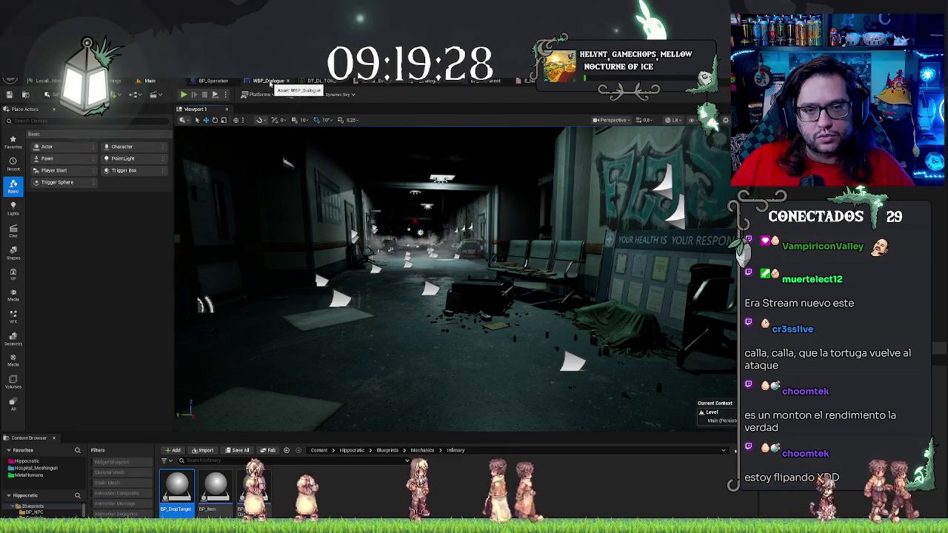
{"action": "left_click", "coordinate": [288, 80]}
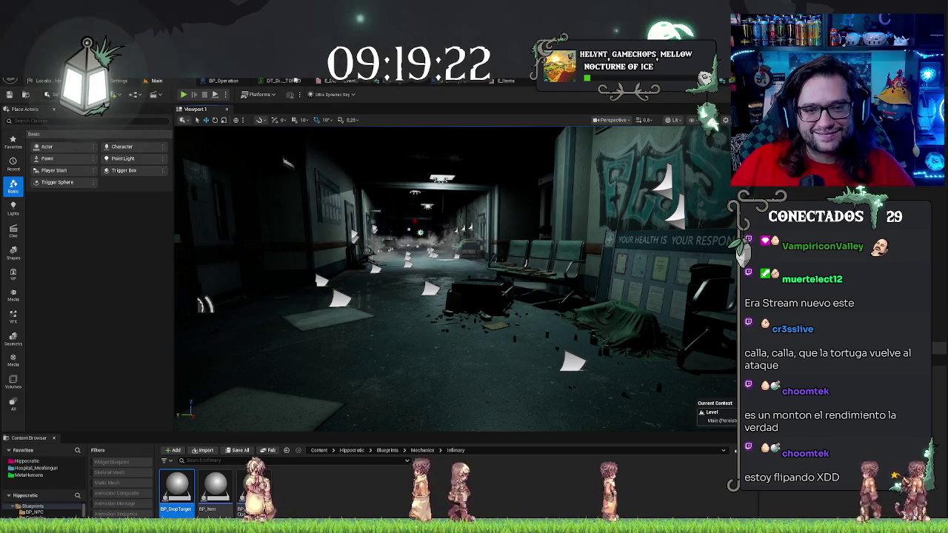
{"action": "left_click", "coordinate": [351, 81]}
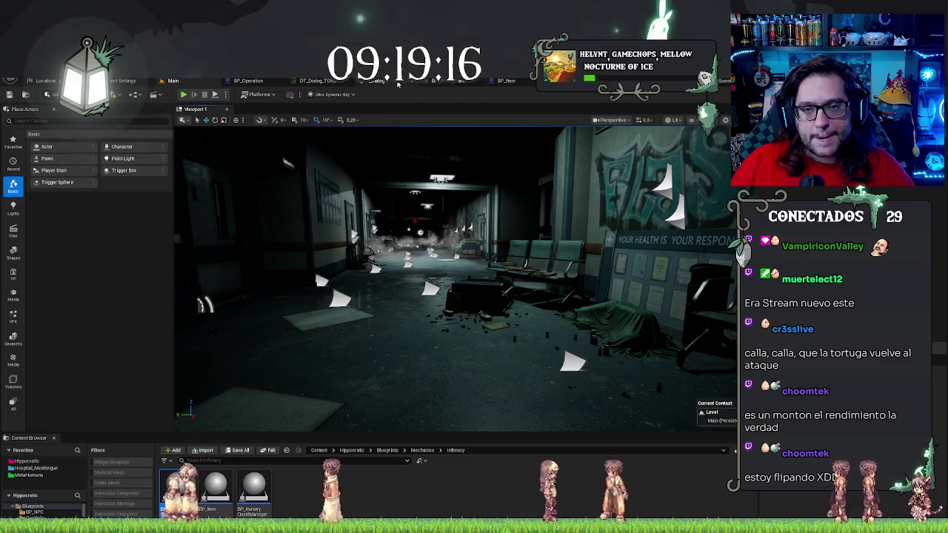
{"action": "left_click", "coordinate": [398, 83]}
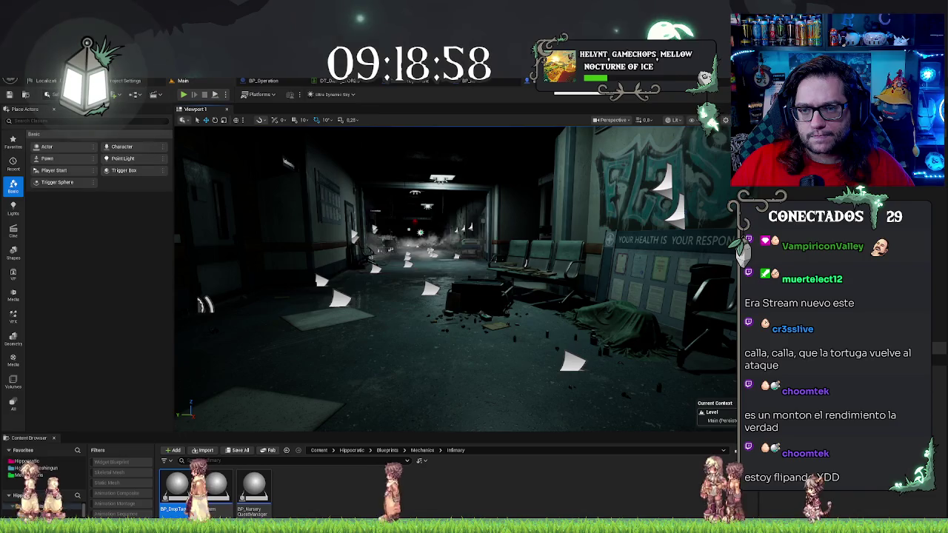
{"action": "left_click", "coordinate": [524, 80]}
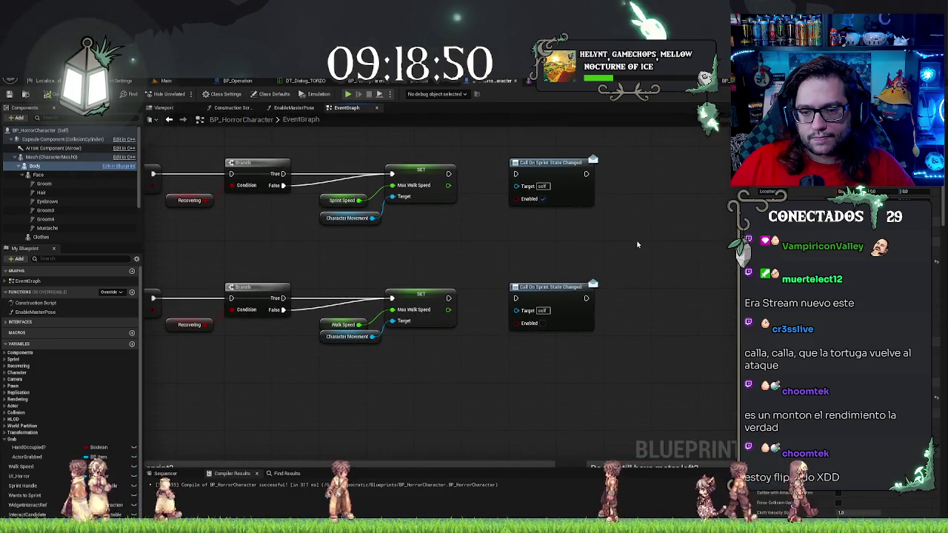
{"action": "left_click", "coordinate": [514, 81]}
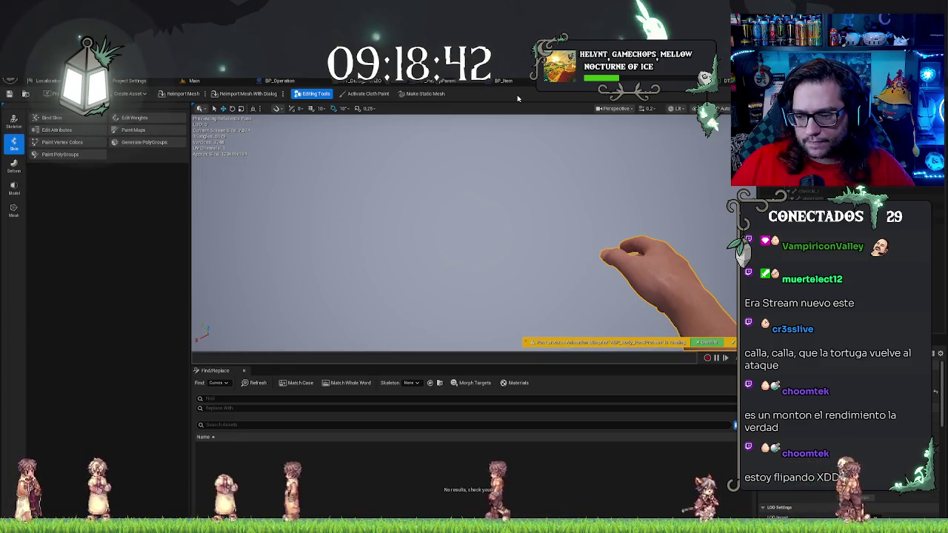
Step: Preview the larger Ferrosulph-XT box mesh on the hand's holder socket, then Ctrl+Tab out of the mesh editor
{"action": "left_click_drag", "start_coordinate": [651, 282], "coordinate": [622, 260]}
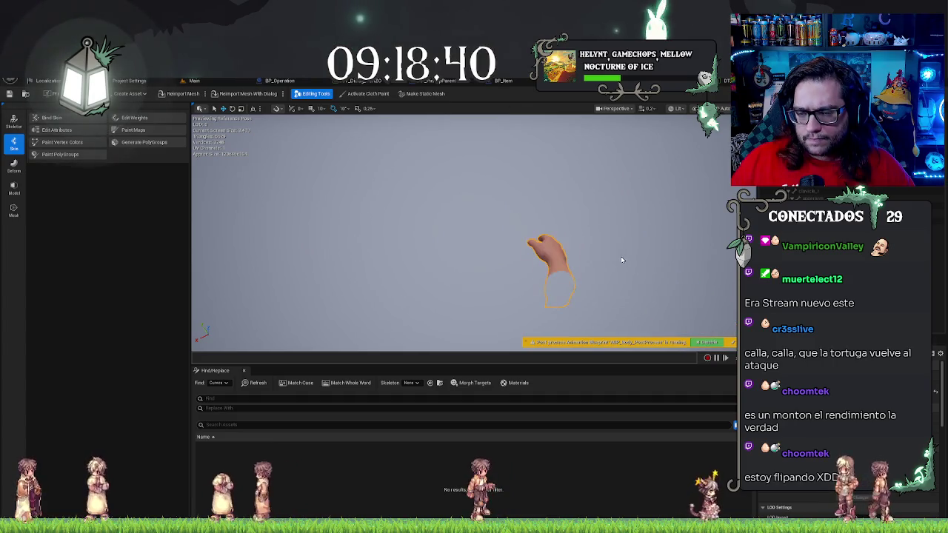
{"action": "scroll", "coordinate": [509, 278], "scroll_direction": "up", "scroll_amount": 3}
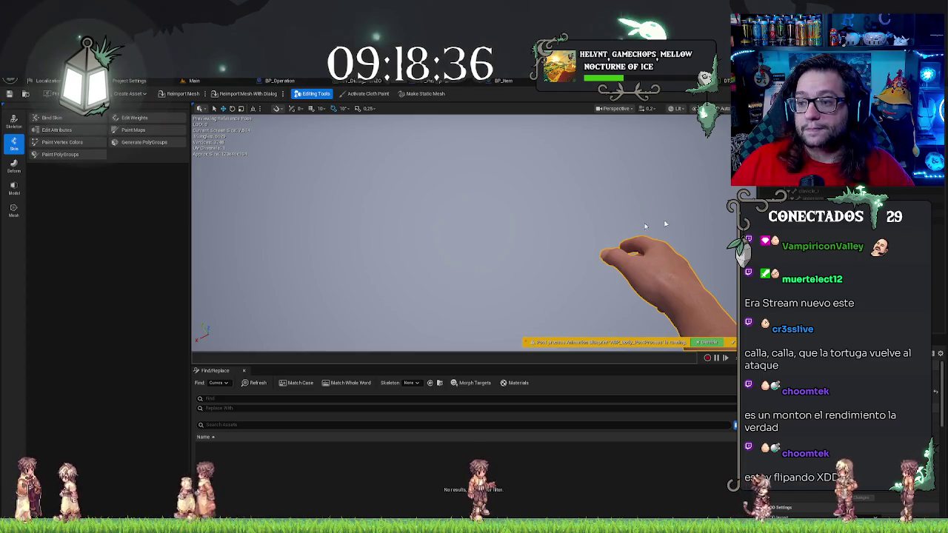
{"action": "left_click", "coordinate": [664, 271]}
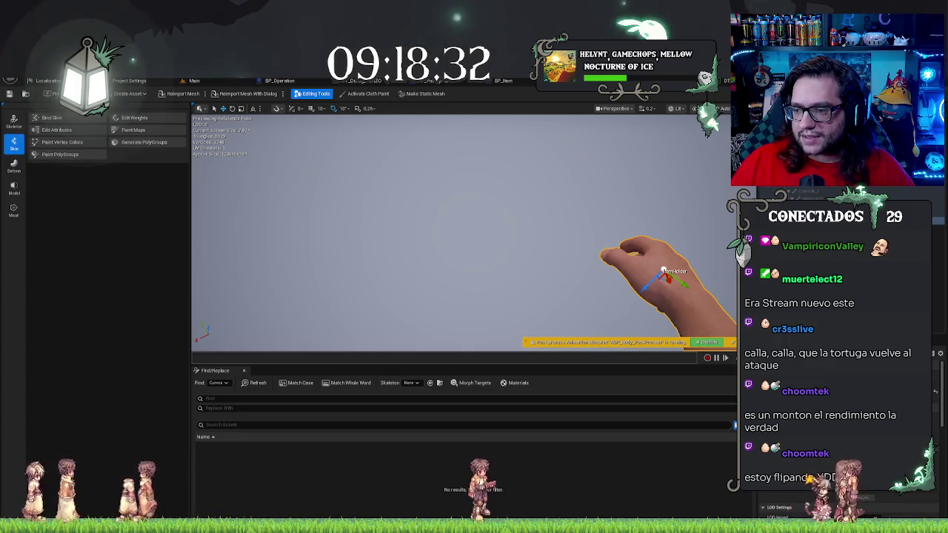
{"action": "left_click", "coordinate": [741, 496]}
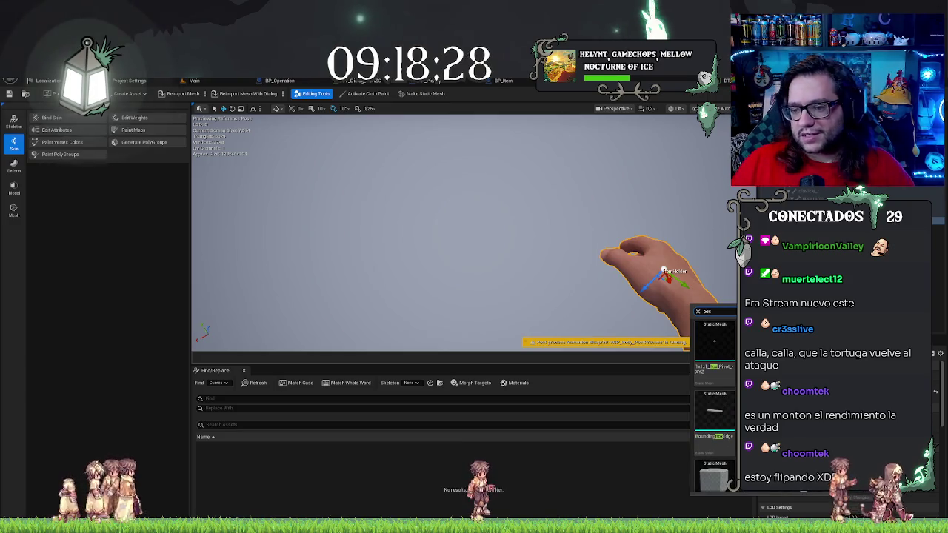
{"action": "scroll", "coordinate": [715, 407], "scroll_direction": "down", "scroll_amount": 3}
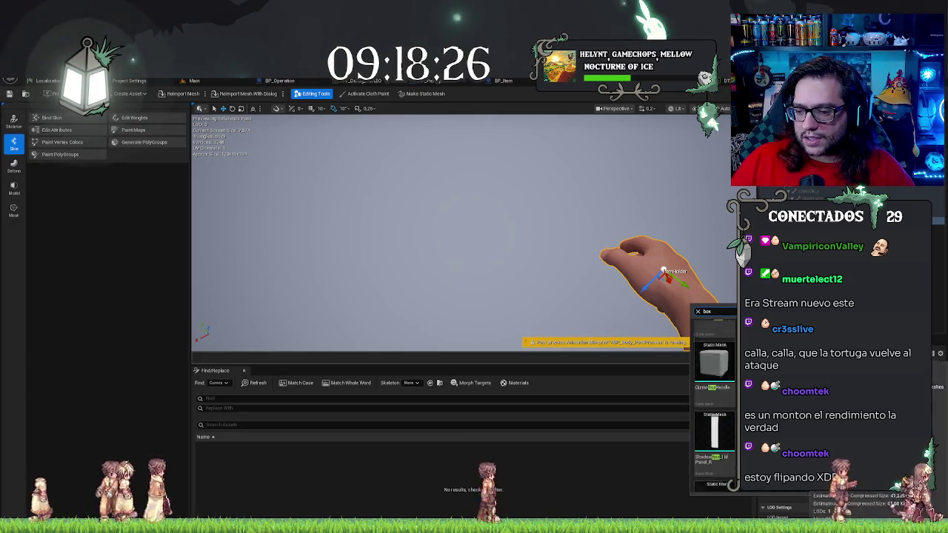
{"action": "left_click", "coordinate": [713, 396]}
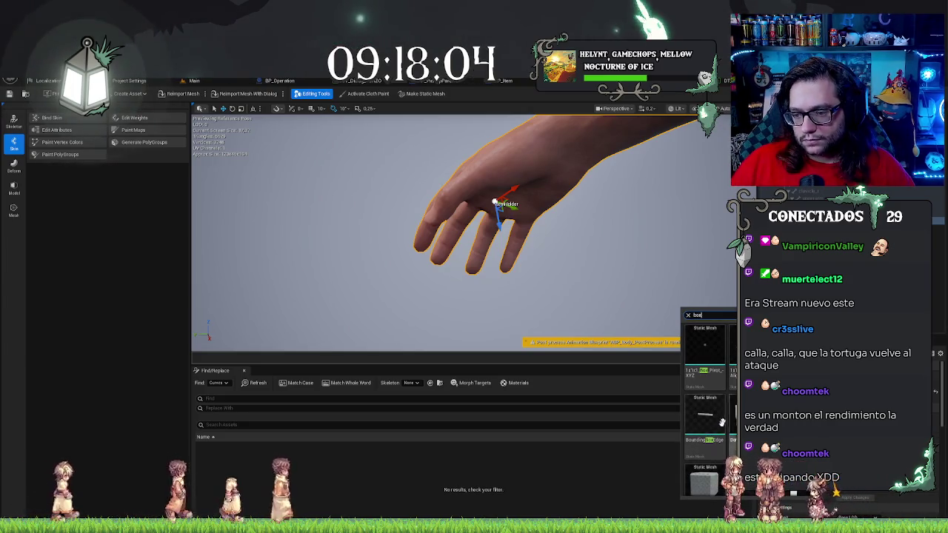
{"action": "left_click", "coordinate": [721, 422]}
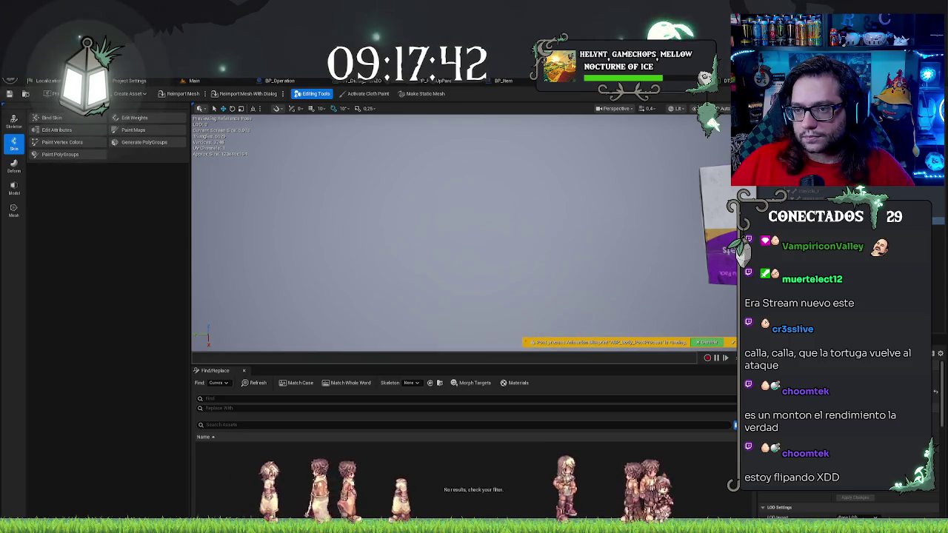
{"action": "key", "text": "ctrl+Tab"}
{"action": "key", "text": "ctrl+Tab"}
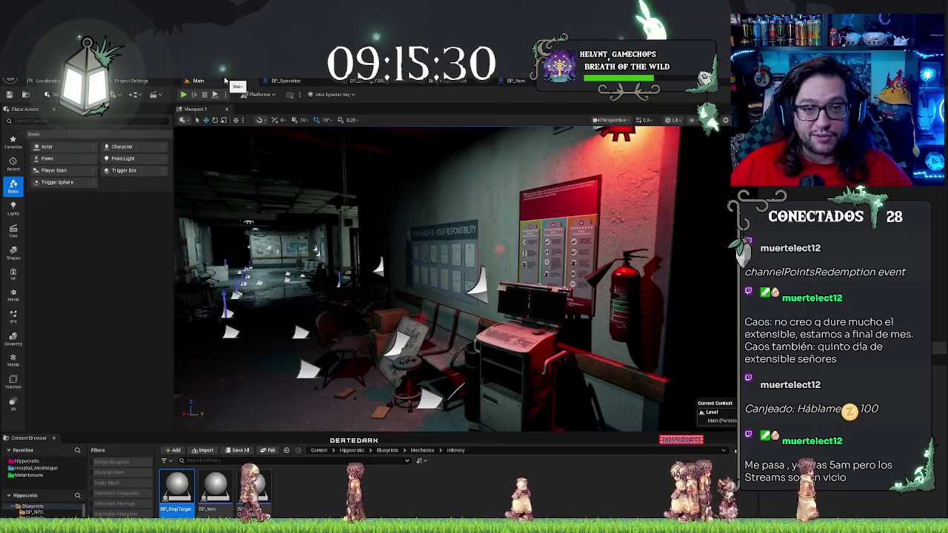
Step: Browse Hippocratic > Blueprints > Menu in the Content Browser and open WBP_Interaction
{"action": "left_click_drag", "start_coordinate": [445, 281], "coordinate": [230, 282]}
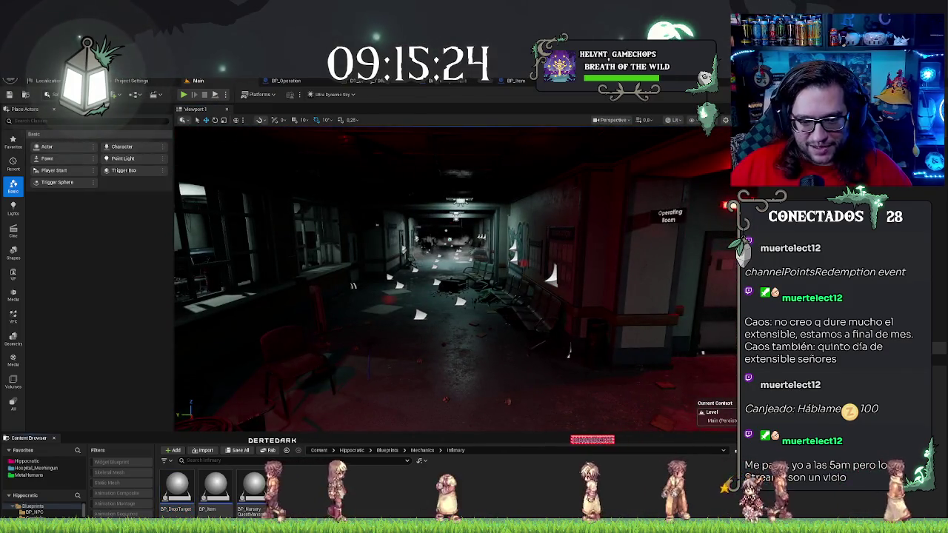
{"action": "left_click", "coordinate": [28, 461]}
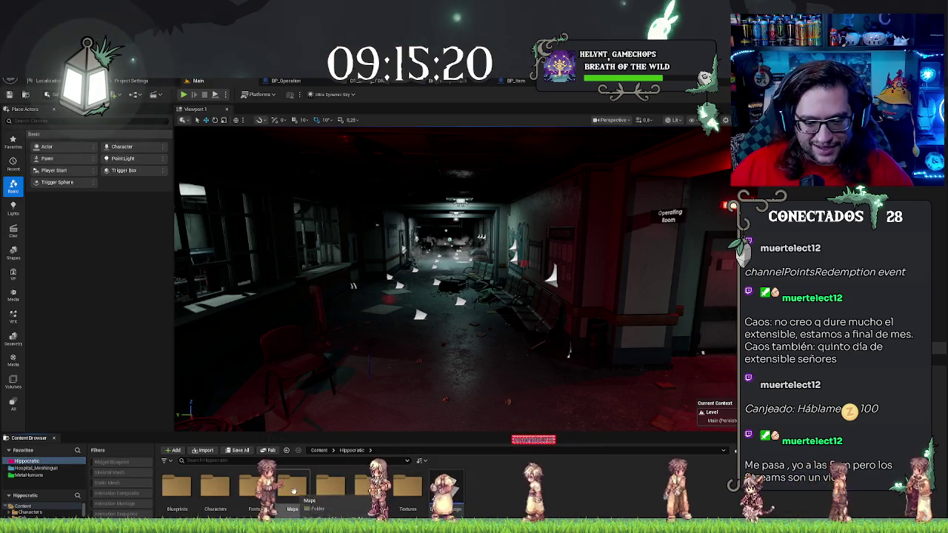
{"action": "double_click", "coordinate": [176, 488]}
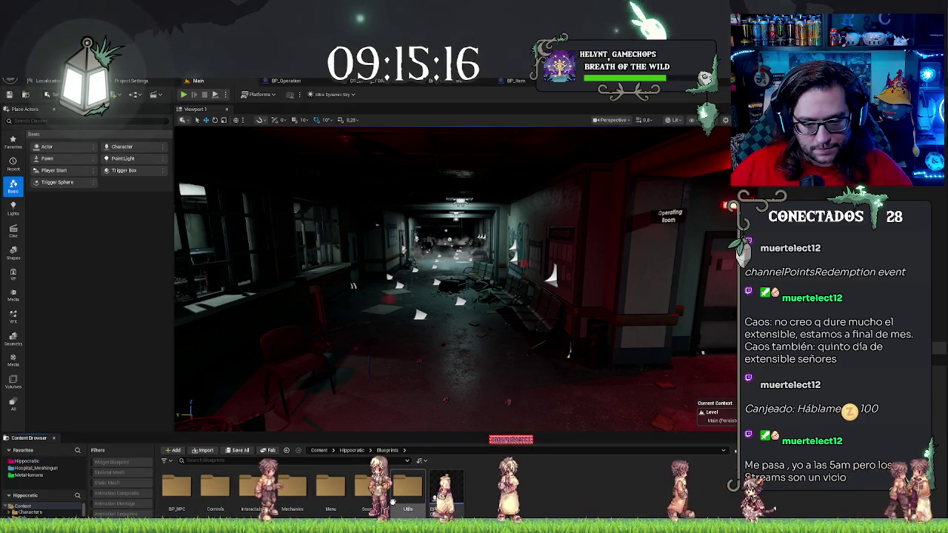
{"action": "double_click", "coordinate": [326, 496]}
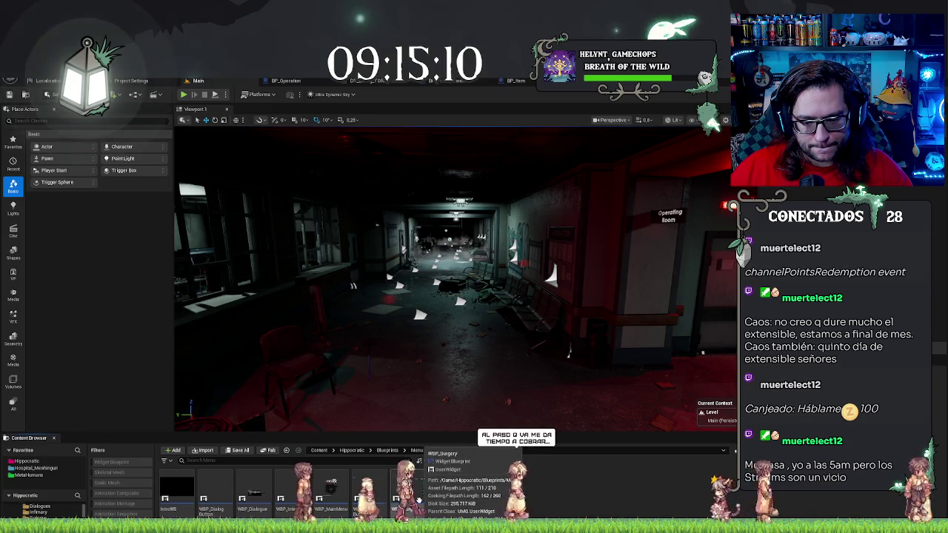
{"action": "left_click", "coordinate": [292, 494]}
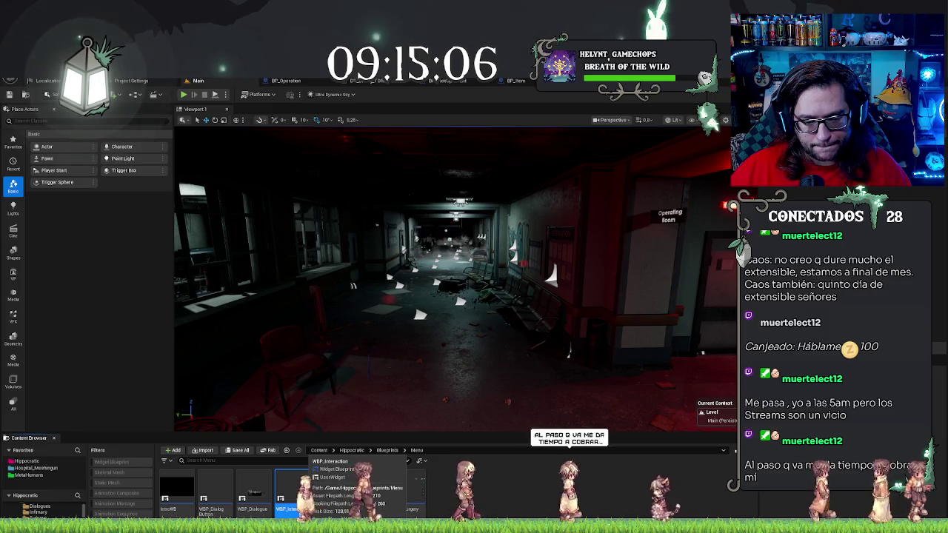
{"action": "double_click", "coordinate": [301, 479]}
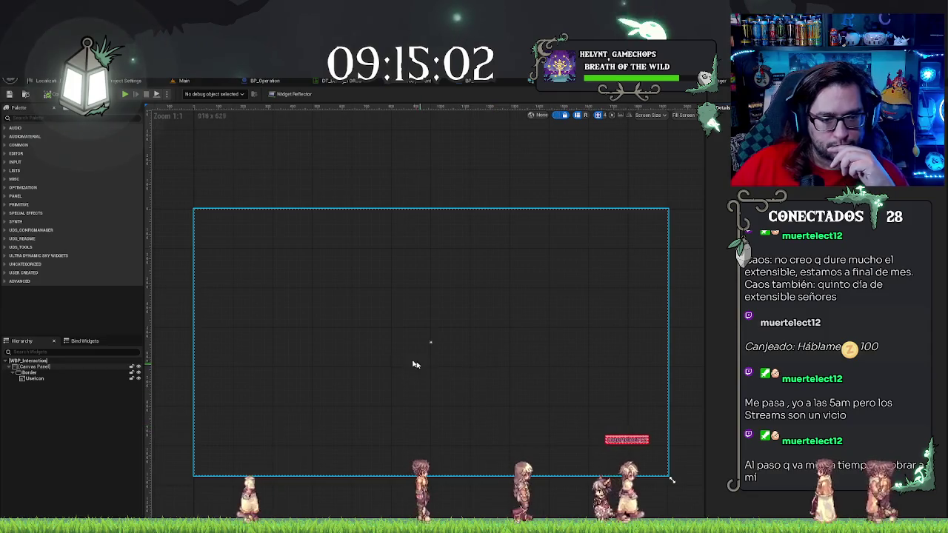
Step: Inspect the UseIcon and root Canvas Panel layers in WBP_Interaction's Hierarchy without making changes
{"action": "left_click", "coordinate": [33, 378]}
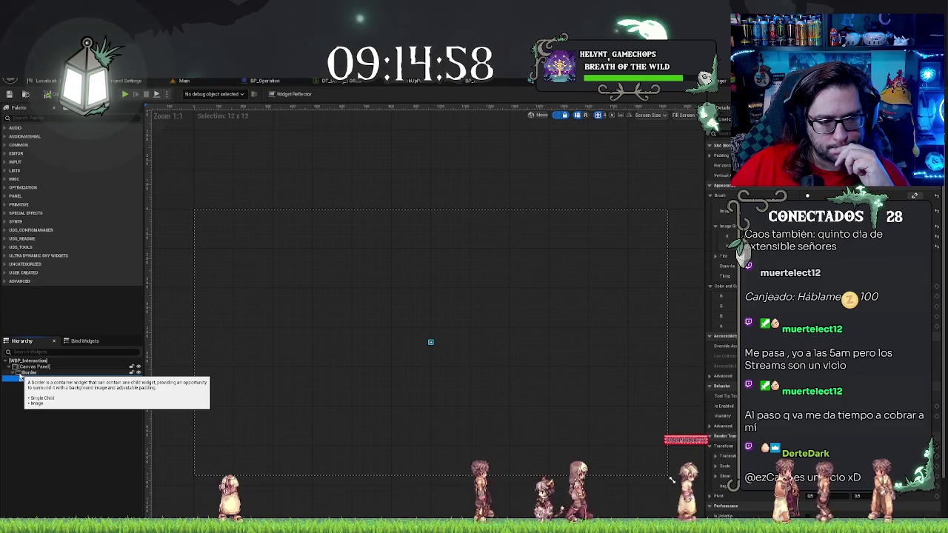
{"action": "left_click", "coordinate": [30, 368]}
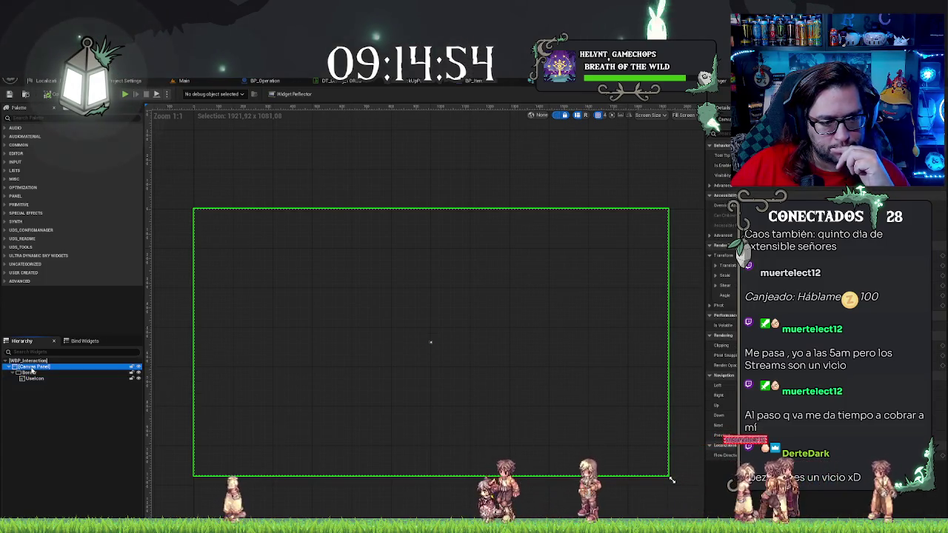
{"action": "right_click", "coordinate": [32, 370]}
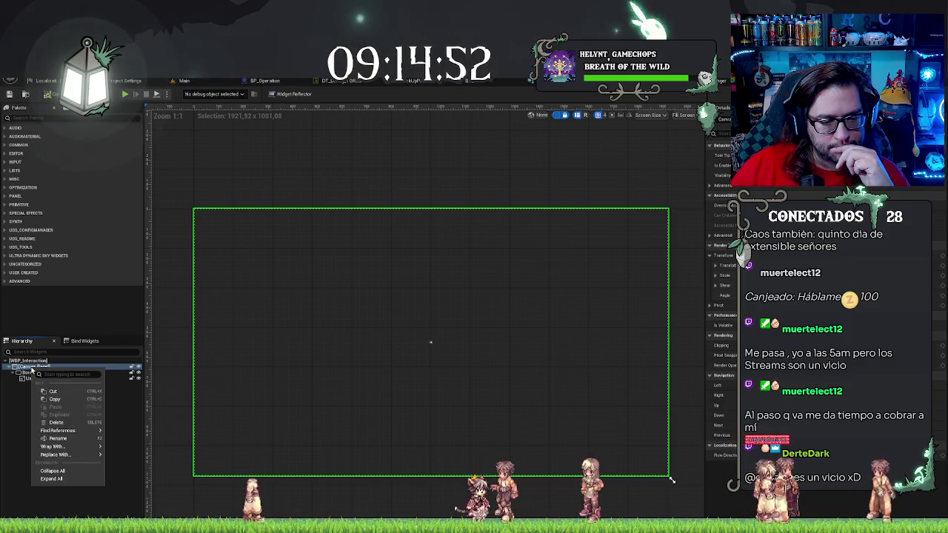
{"action": "left_click", "coordinate": [73, 511]}
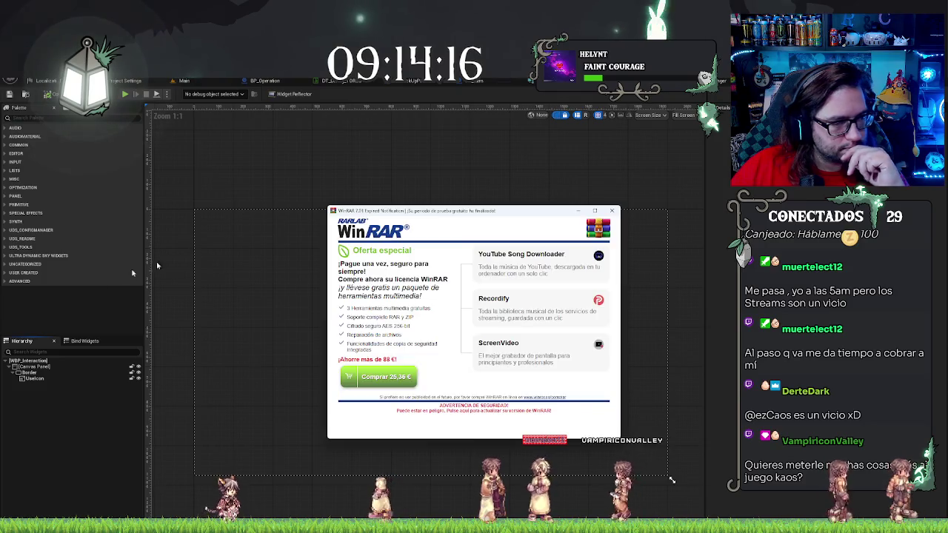
Step: Close the WinRAR expired-trial notice and return to the Textures folder of the Main level
{"action": "left_click", "coordinate": [613, 210]}
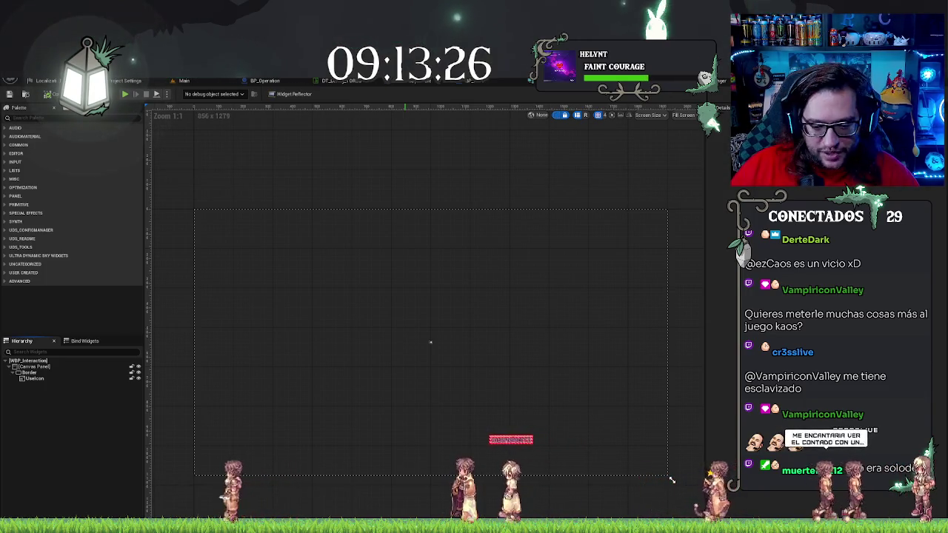
{"action": "left_click", "coordinate": [184, 80]}
{"action": "key", "text": "alt+Left"}
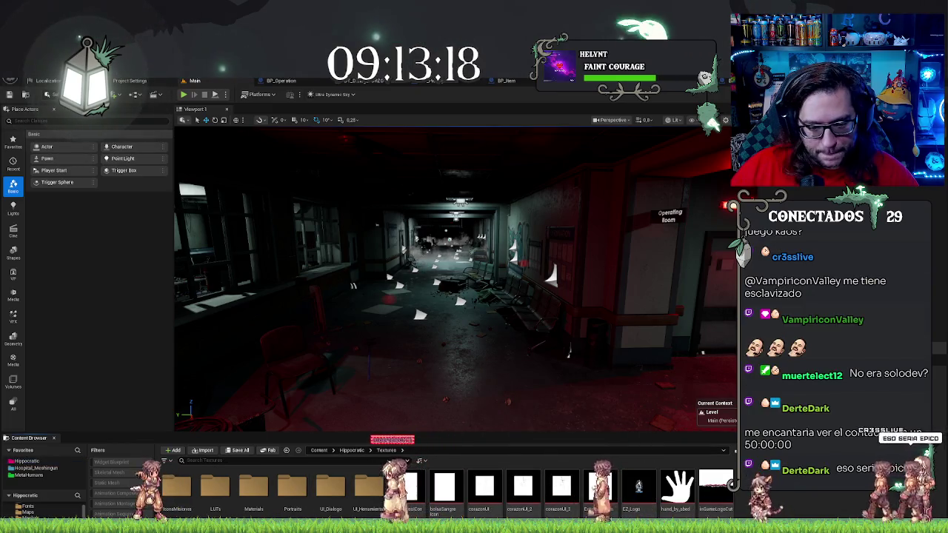
Step: Open the green mission icon texture from IconsMisiones and zoom its preview out and in
{"action": "double_click", "coordinate": [185, 487]}
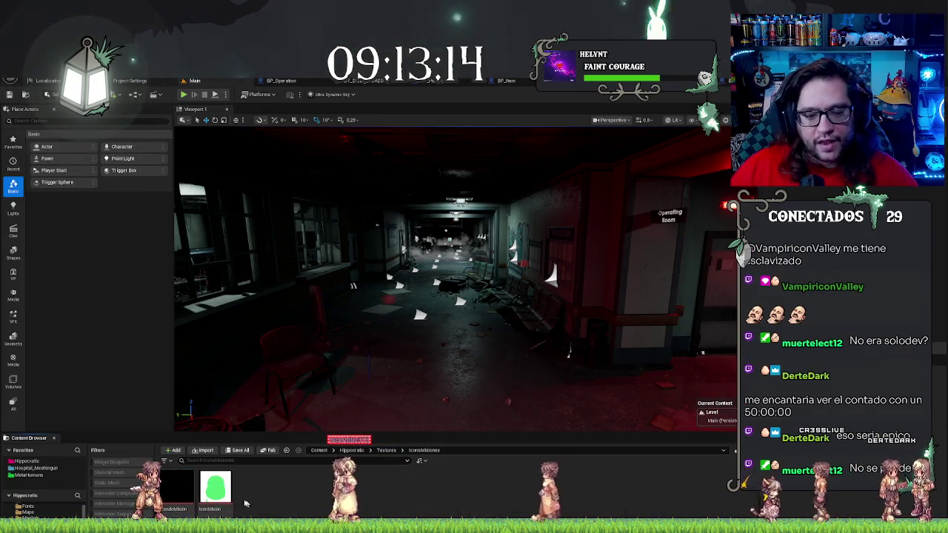
{"action": "double_click", "coordinate": [228, 498]}
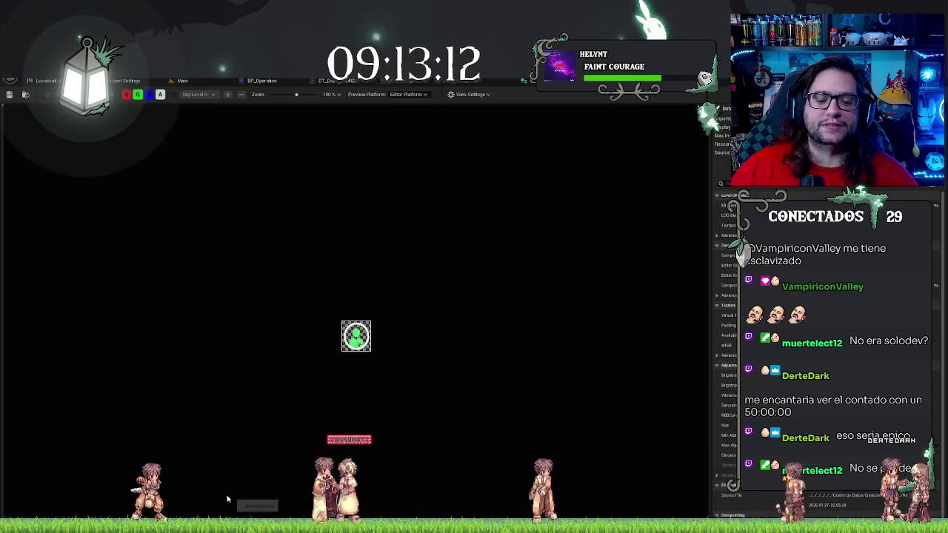
{"action": "scroll", "coordinate": [376, 357], "scroll_direction": "down", "scroll_amount": 5}
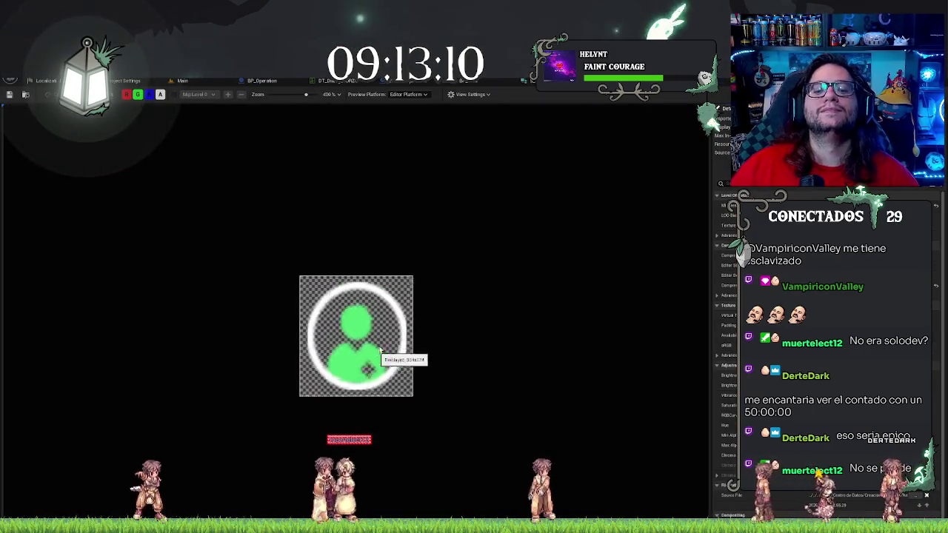
{"action": "scroll", "coordinate": [370, 356], "scroll_direction": "up", "scroll_amount": 4}
{"action": "scroll", "coordinate": [384, 344], "scroll_direction": "down", "scroll_amount": 4}
{"action": "scroll", "coordinate": [389, 359], "scroll_direction": "down", "scroll_amount": 5}
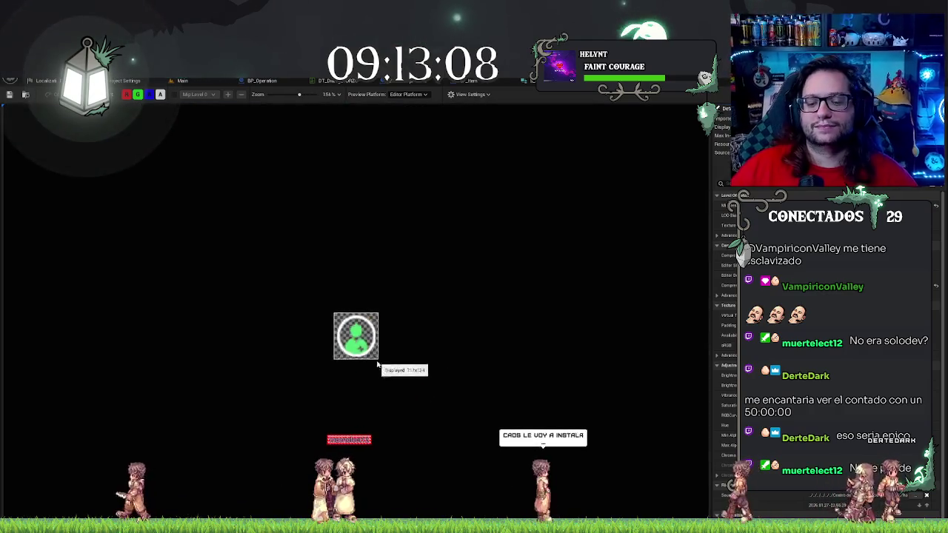
{"action": "scroll", "coordinate": [406, 376], "scroll_direction": "up", "scroll_amount": 8}
{"action": "scroll", "coordinate": [406, 376], "scroll_direction": "down", "scroll_amount": 4}
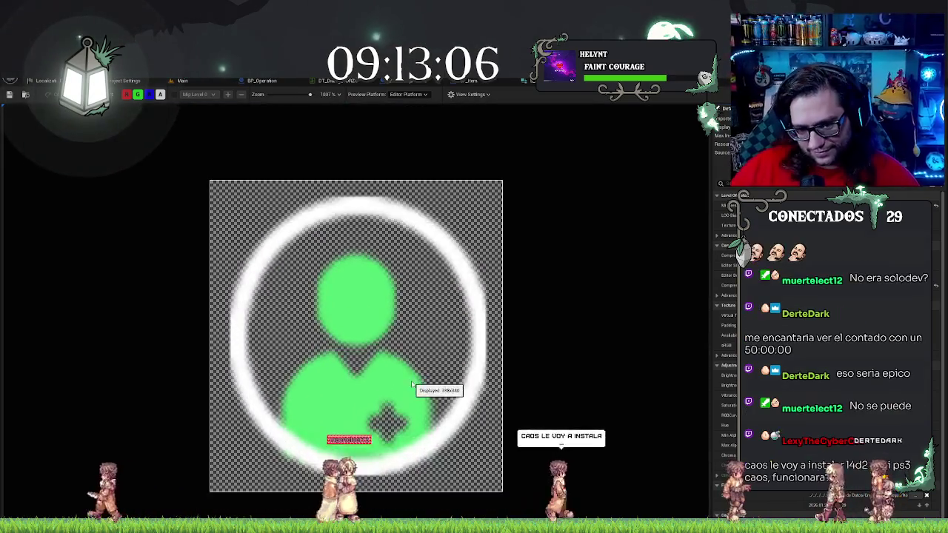
{"action": "scroll", "coordinate": [406, 325], "scroll_direction": "up", "scroll_amount": 5}
{"action": "scroll", "coordinate": [405, 326], "scroll_direction": "down", "scroll_amount": 4}
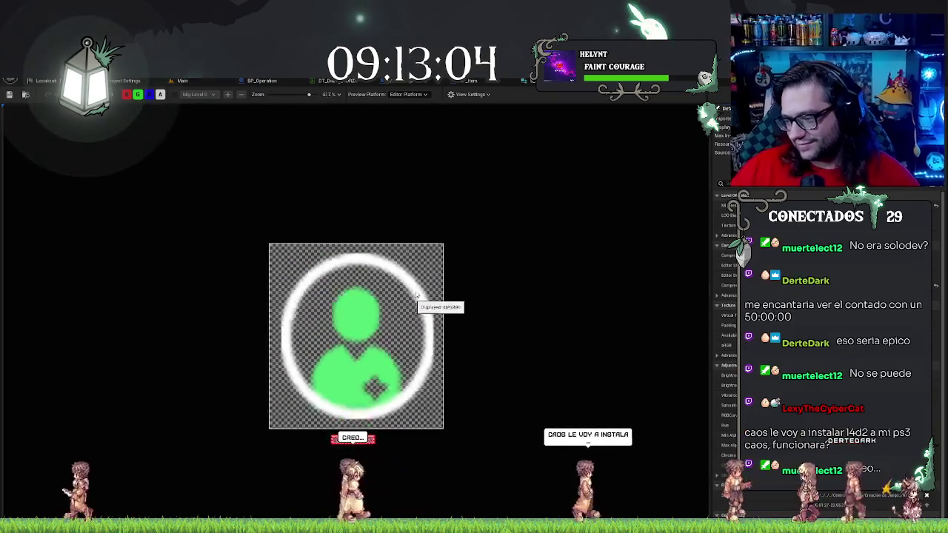
{"action": "scroll", "coordinate": [407, 303], "scroll_direction": "up", "scroll_amount": 3}
{"action": "scroll", "coordinate": [407, 304], "scroll_direction": "down", "scroll_amount": 5}
{"action": "scroll", "coordinate": [403, 307], "scroll_direction": "up", "scroll_amount": 5}
{"action": "scroll", "coordinate": [398, 312], "scroll_direction": "down", "scroll_amount": 4}
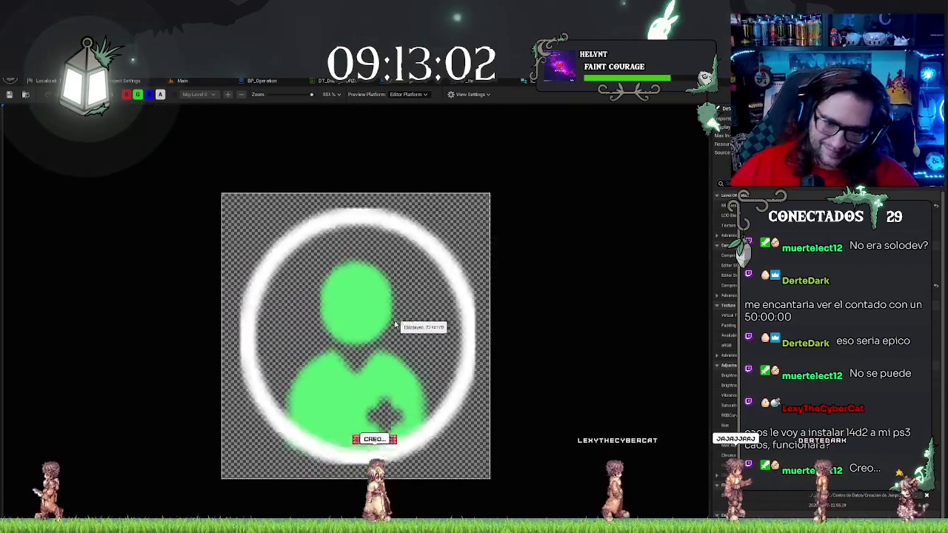
{"action": "scroll", "coordinate": [400, 325], "scroll_direction": "up", "scroll_amount": 4}
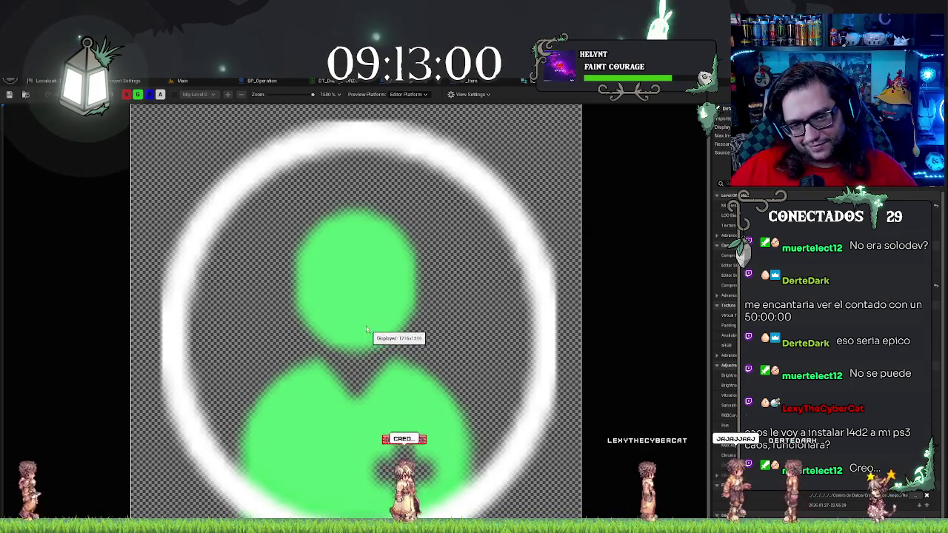
Step: Snip the icon's size readout, maximize the snip window and undo its red ink
{"action": "left_click_drag", "start_coordinate": [328, 258], "coordinate": [393, 294]}
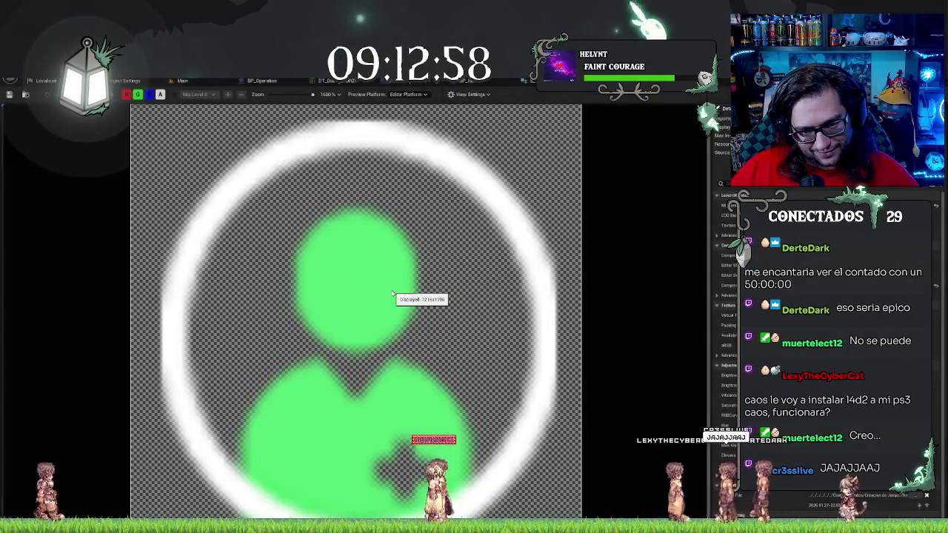
{"action": "mouse_move", "coordinate": [502, 277]}
{"action": "left_mouse_down"}
{"action": "mouse_move", "coordinate": [384, 198]}
{"action": "mouse_move", "coordinate": [442, 346]}
{"action": "mouse_move", "coordinate": [560, 269]}
{"action": "mouse_move", "coordinate": [102, 339]}
{"action": "mouse_move", "coordinate": [17, 155]}
{"action": "mouse_move", "coordinate": [567, 145]}
{"action": "mouse_move", "coordinate": [374, 324]}
{"action": "mouse_move", "coordinate": [209, 217]}
{"action": "mouse_move", "coordinate": [509, 273]}
{"action": "mouse_move", "coordinate": [326, 260]}
{"action": "left_mouse_up"}
{"action": "double_click", "coordinate": [384, 198]}
{"action": "key", "text": "ctrl+z"}
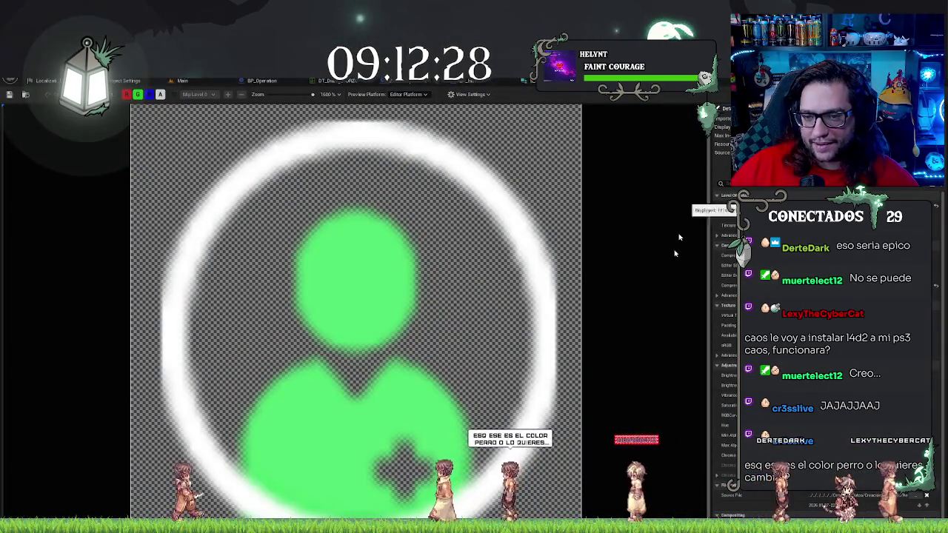
{"action": "scroll", "coordinate": [509, 405], "scroll_direction": "down", "scroll_amount": 10}
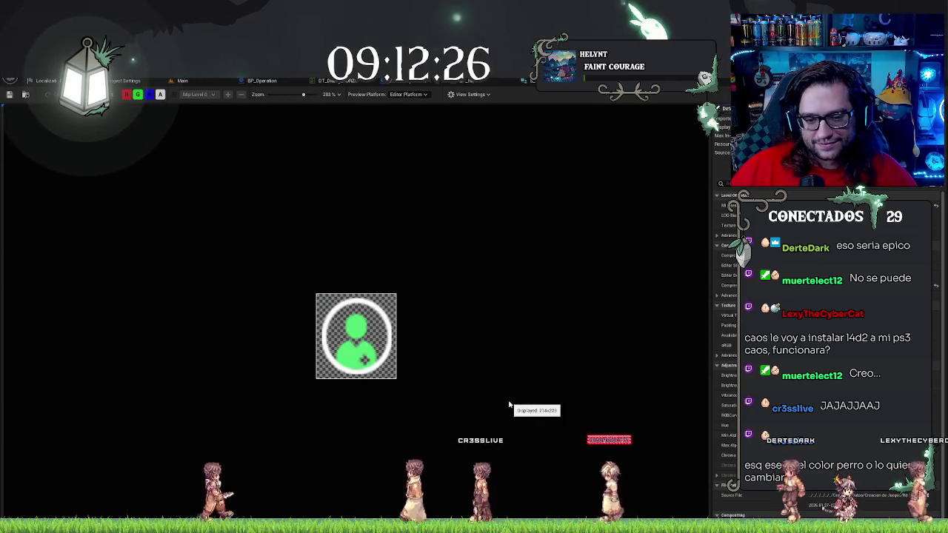
{"action": "scroll", "coordinate": [509, 405], "scroll_direction": "up", "scroll_amount": 5}
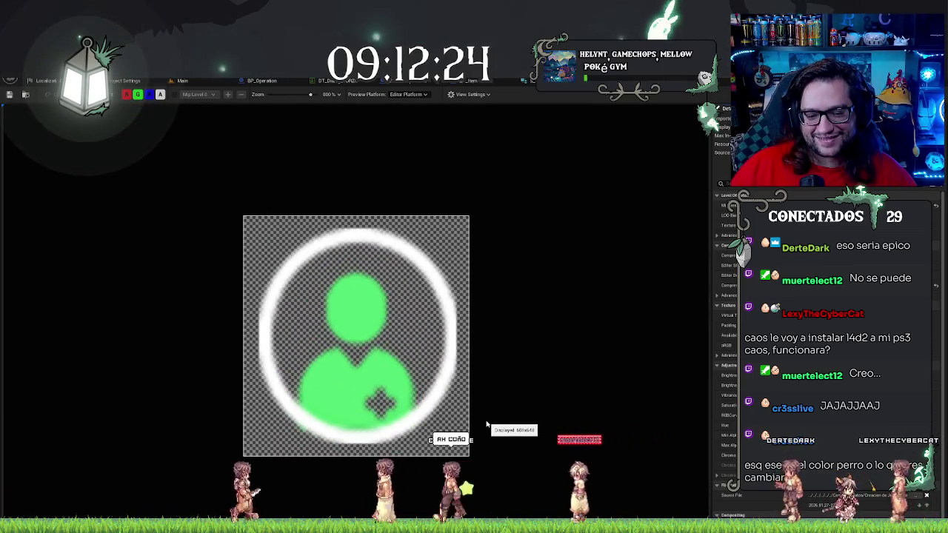
{"action": "scroll", "coordinate": [425, 437], "scroll_direction": "up", "scroll_amount": 3}
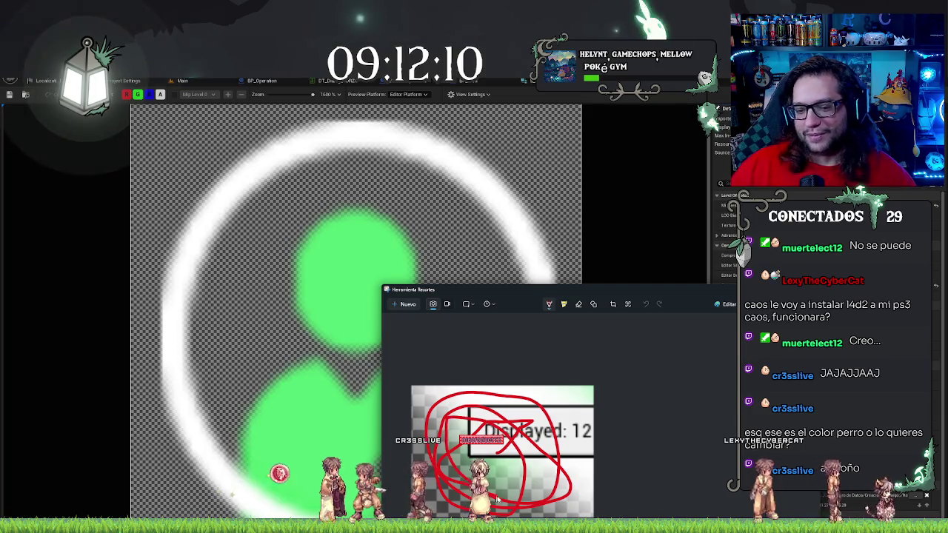
Step: Scribble more red ink over the 'Displayed: 12' readout, then close the snip
{"action": "left_click_drag", "start_coordinate": [548, 429], "coordinate": [533, 496]}
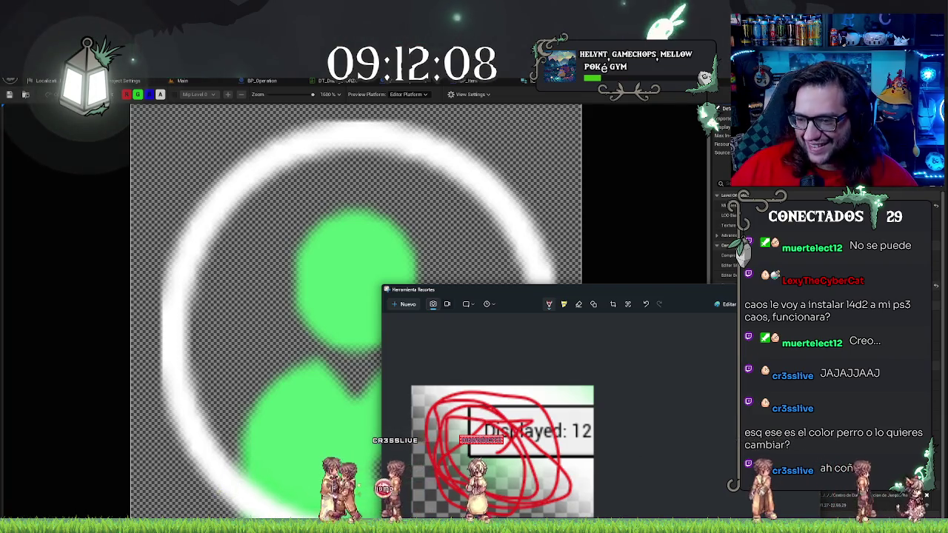
{"action": "key", "text": "alt+F4"}
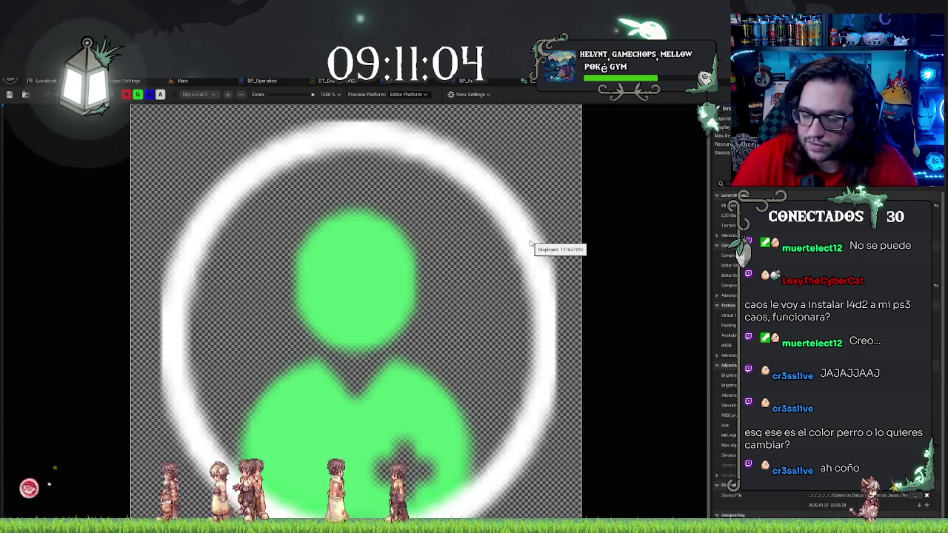
Step: Zoom out the icon texture preview and switch back to the WBP_Interaction designer
{"action": "scroll", "coordinate": [495, 290], "scroll_direction": "down", "scroll_amount": 5}
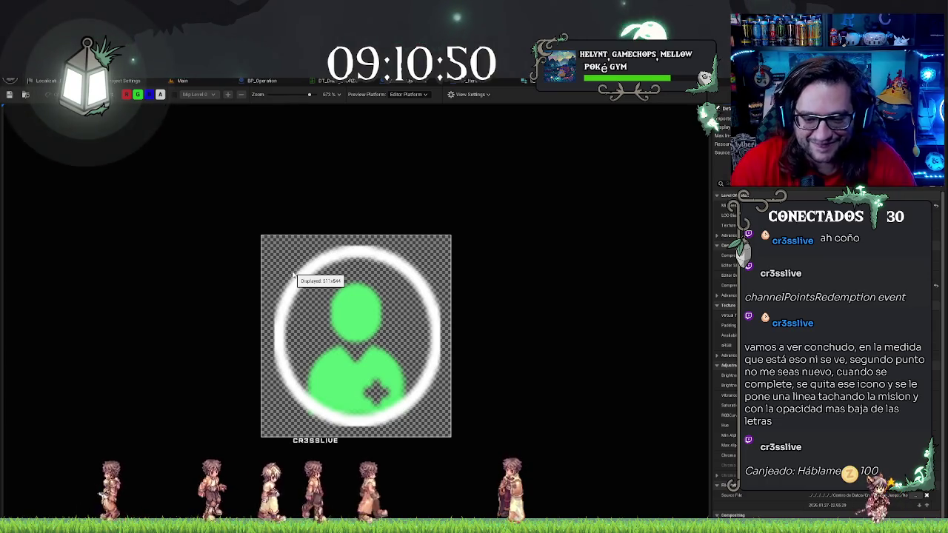
{"action": "scroll", "coordinate": [294, 274], "scroll_direction": "down", "scroll_amount": 5}
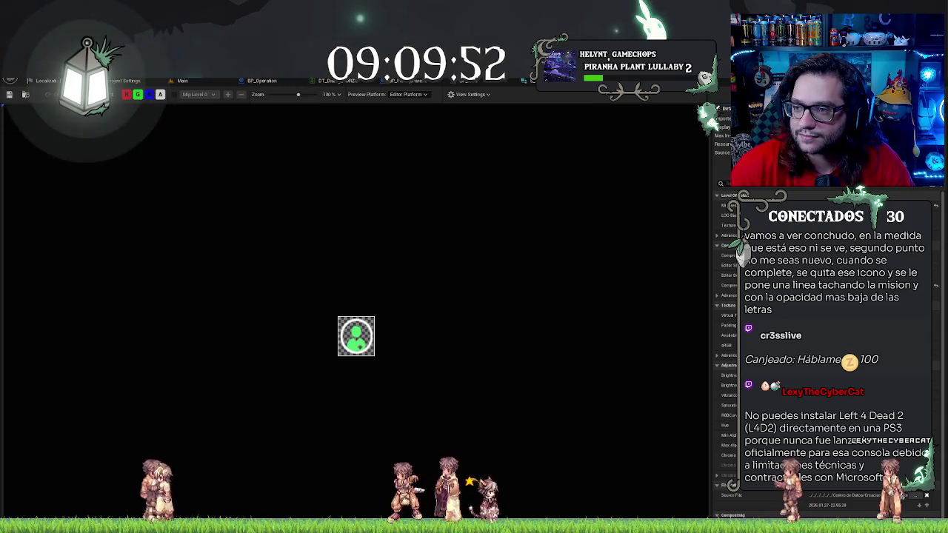
{"action": "left_click", "coordinate": [641, 81]}
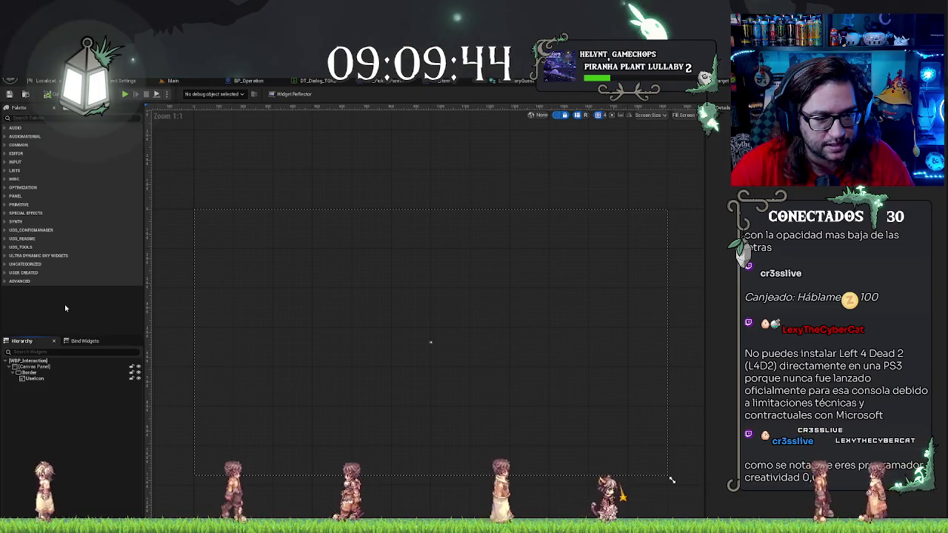
Step: Add a new Canvas Panel inside the Border in the WBP_Interaction Hierarchy
{"action": "left_click", "coordinate": [18, 373]}
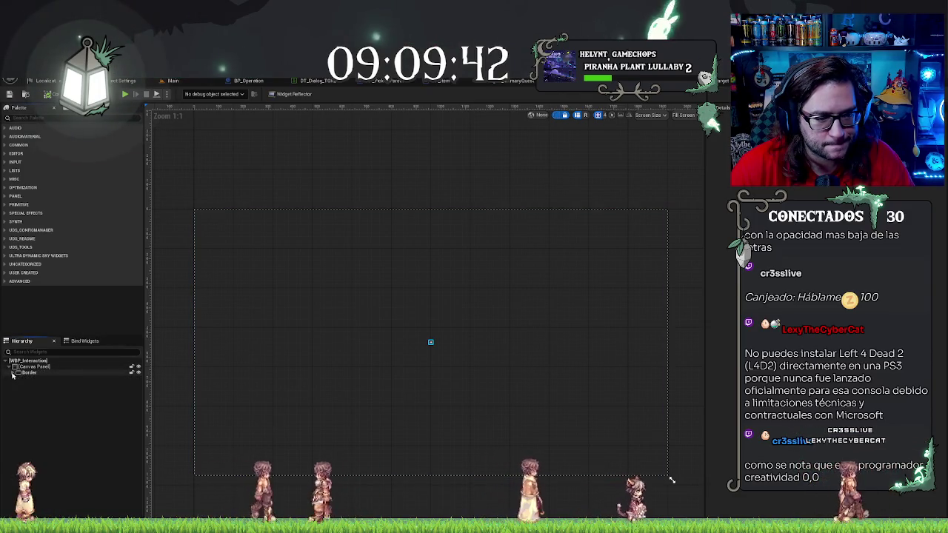
{"action": "left_click", "coordinate": [27, 367]}
{"action": "type", "text": "canvas"}
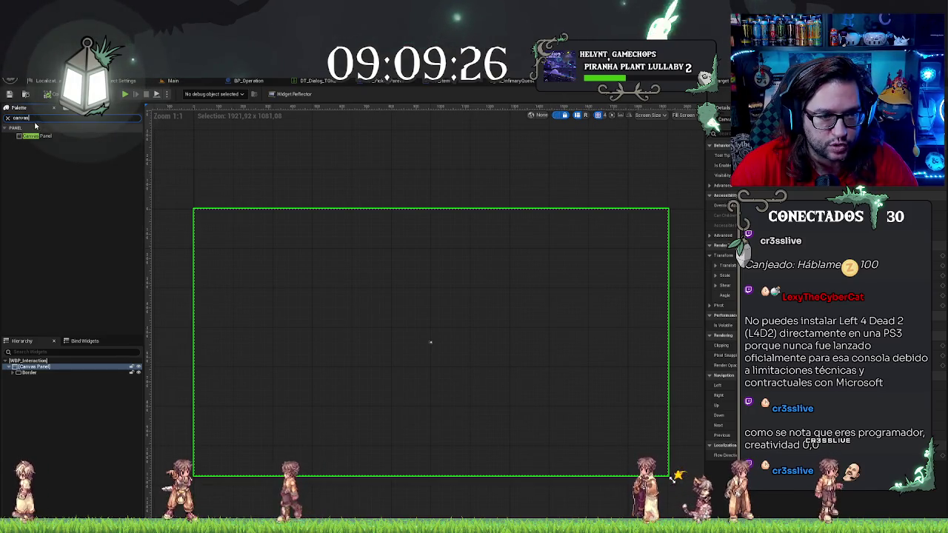
{"action": "left_click_drag", "start_coordinate": [35, 368], "coordinate": [33, 373]}
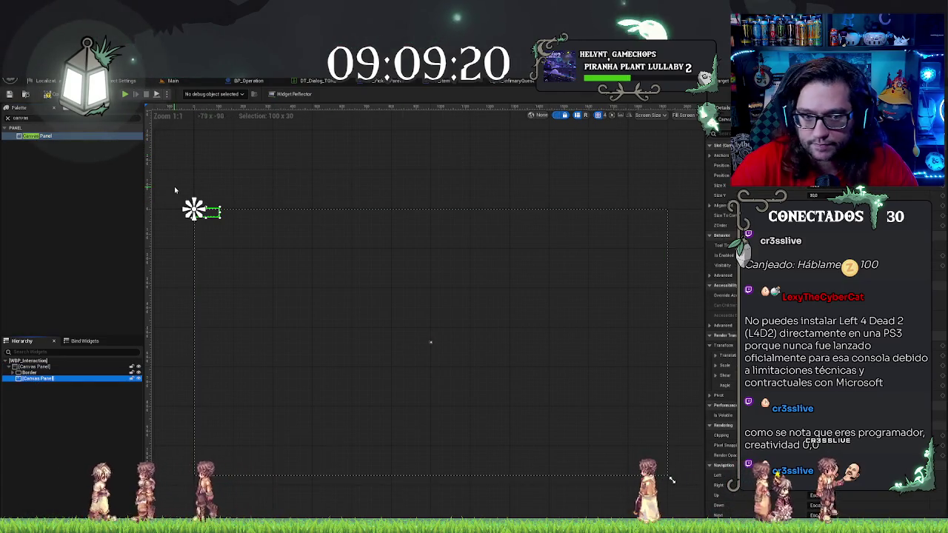
{"action": "scroll", "coordinate": [175, 190], "scroll_direction": "up", "scroll_amount": 6}
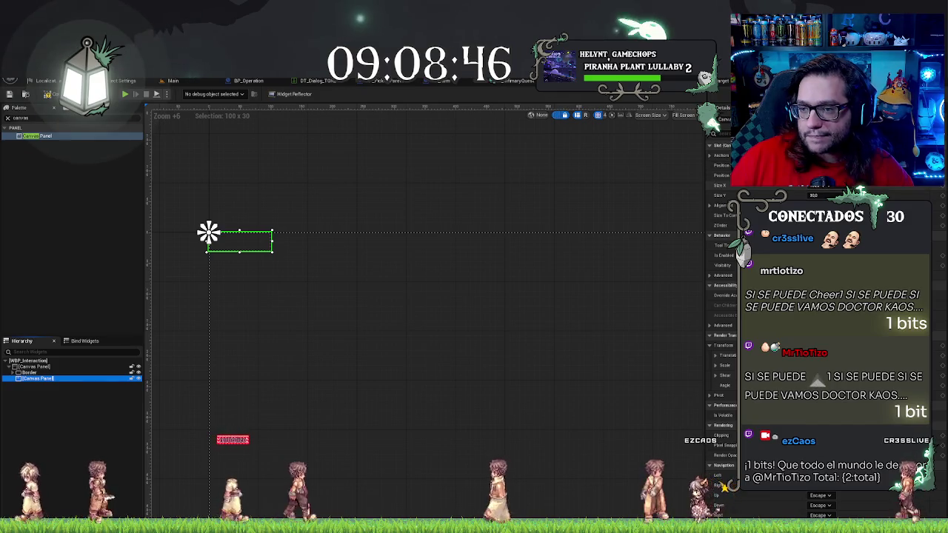
{"action": "scroll", "coordinate": [385, 276], "scroll_direction": "down", "scroll_amount": 9}
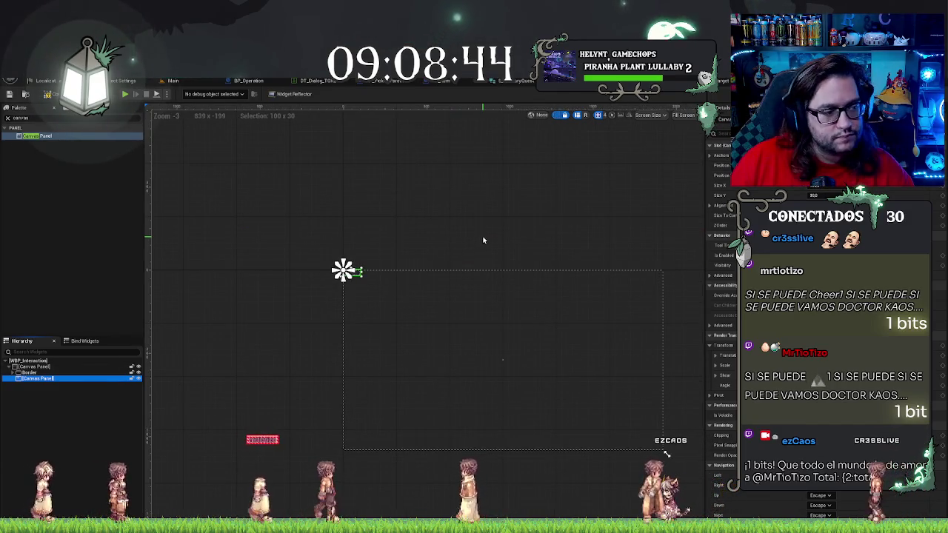
Step: Size the new Canvas Panel to 350 wide by 130 high in Details
{"action": "left_click_drag", "start_coordinate": [814, 185], "coordinate": [836, 185]}
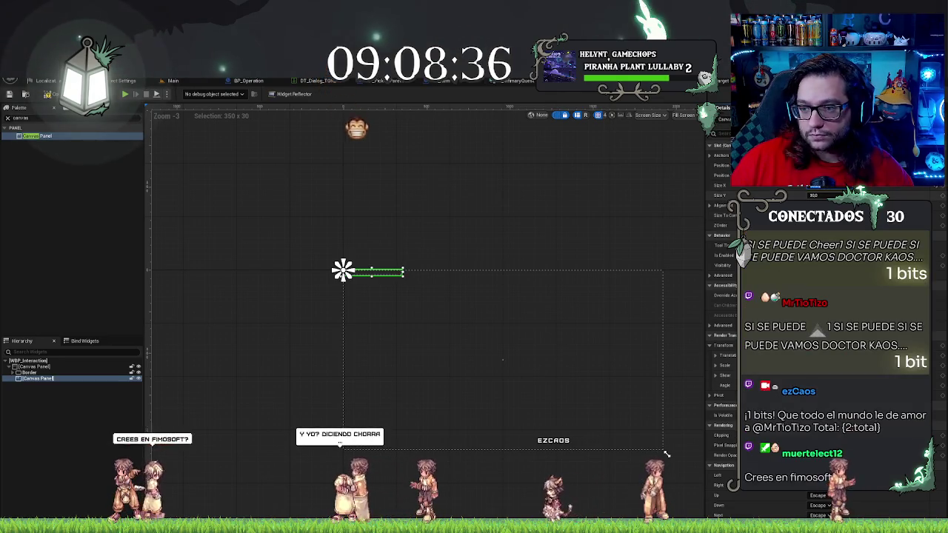
{"action": "left_click", "coordinate": [814, 195]}
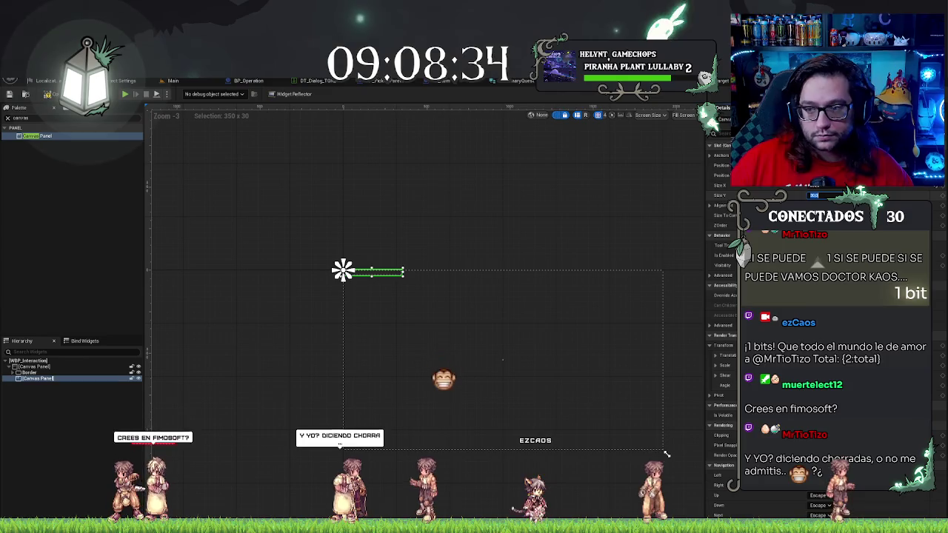
{"action": "type", "text": "150"}
{"action": "key", "text": "Return"}
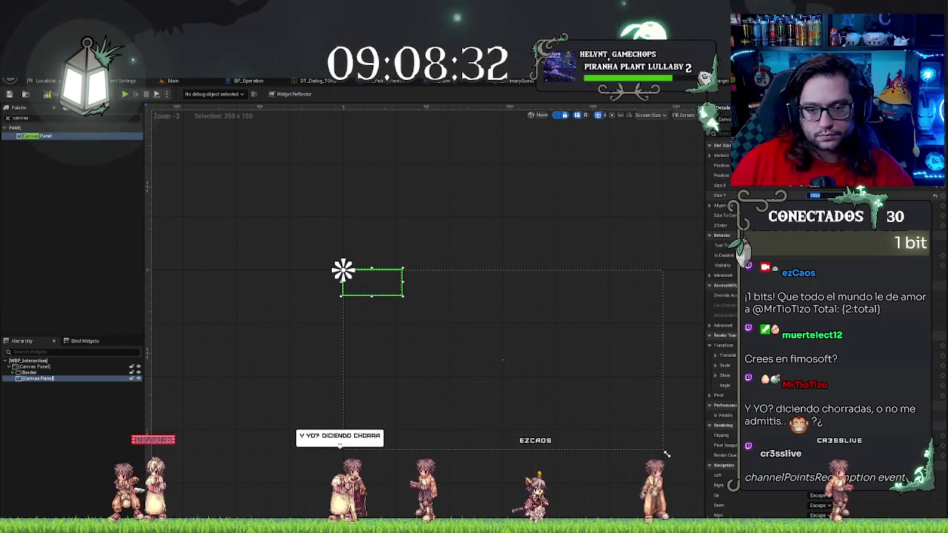
{"action": "scroll", "coordinate": [365, 245], "scroll_direction": "up", "scroll_amount": 7}
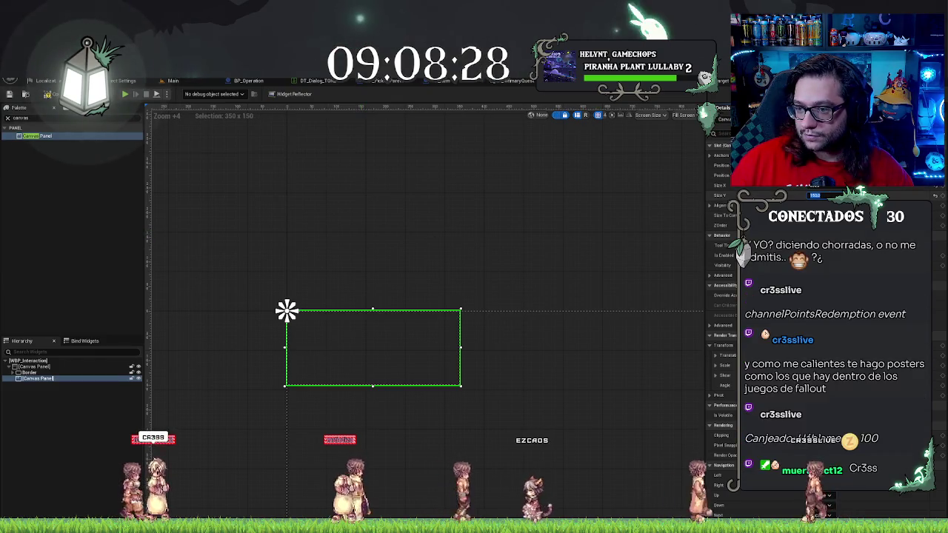
{"action": "type", "text": "130"}
{"action": "key", "text": "Return"}
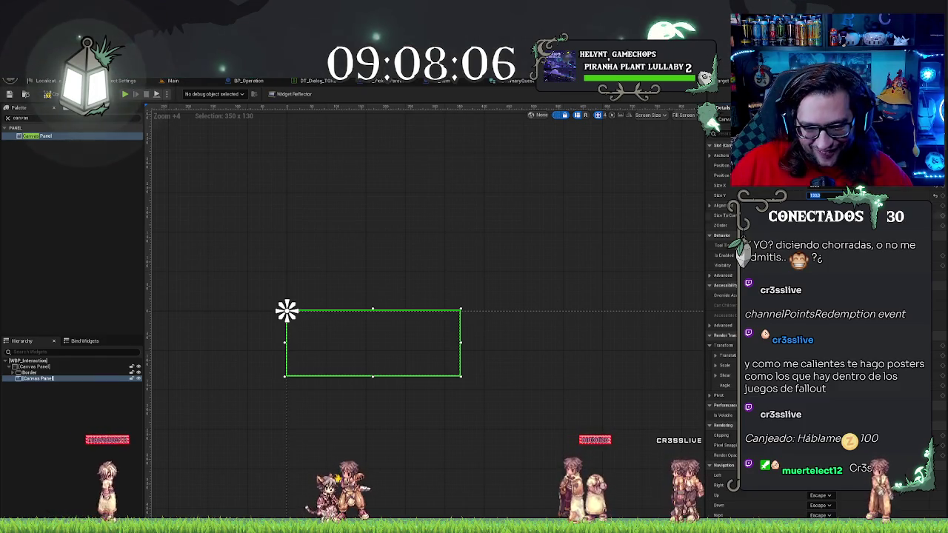
{"action": "left_click_drag", "start_coordinate": [417, 265], "coordinate": [336, 234]}
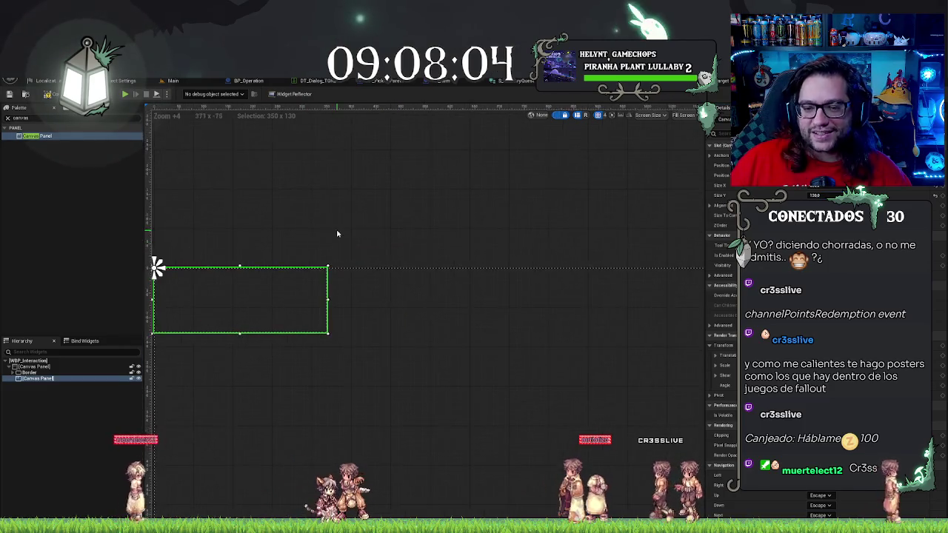
Step: Recentre the 350×130 panel in the designer, reselect it and open the Content Drawer
{"action": "scroll", "coordinate": [392, 212], "scroll_direction": "down", "scroll_amount": 4}
{"action": "mouse_move", "coordinate": [392, 212]}
{"action": "left_mouse_down"}
{"action": "mouse_move", "coordinate": [332, 227]}
{"action": "mouse_move", "coordinate": [408, 233]}
{"action": "left_mouse_up"}
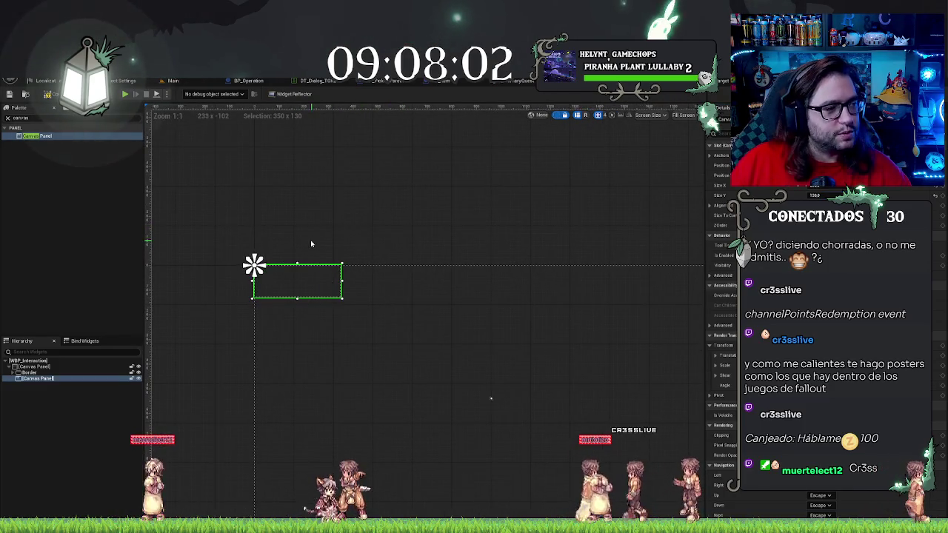
{"action": "left_click_drag", "start_coordinate": [321, 242], "coordinate": [483, 256]}
{"action": "scroll", "coordinate": [482, 253], "scroll_direction": "up", "scroll_amount": 5}
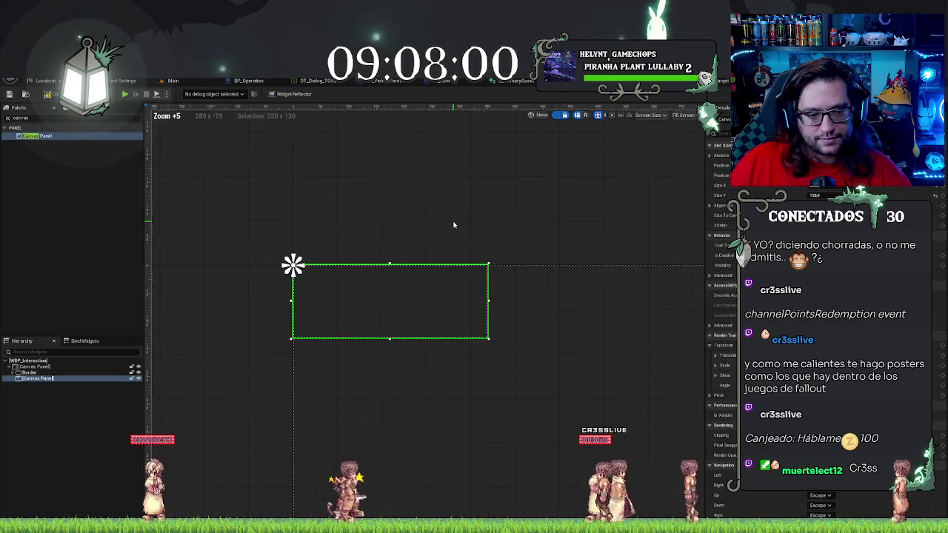
{"action": "left_click", "coordinate": [62, 390]}
{"action": "left_click", "coordinate": [39, 378]}
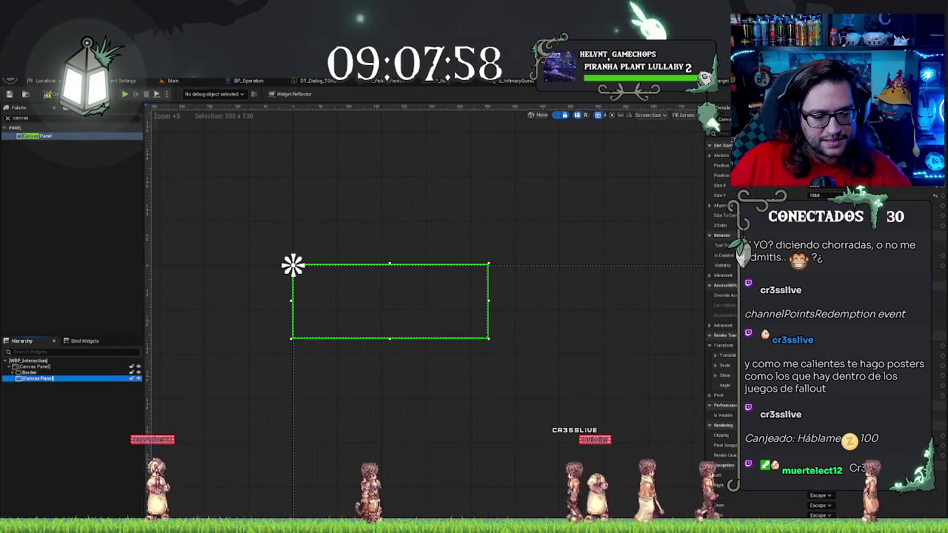
{"action": "key", "text": "ctrl+space"}
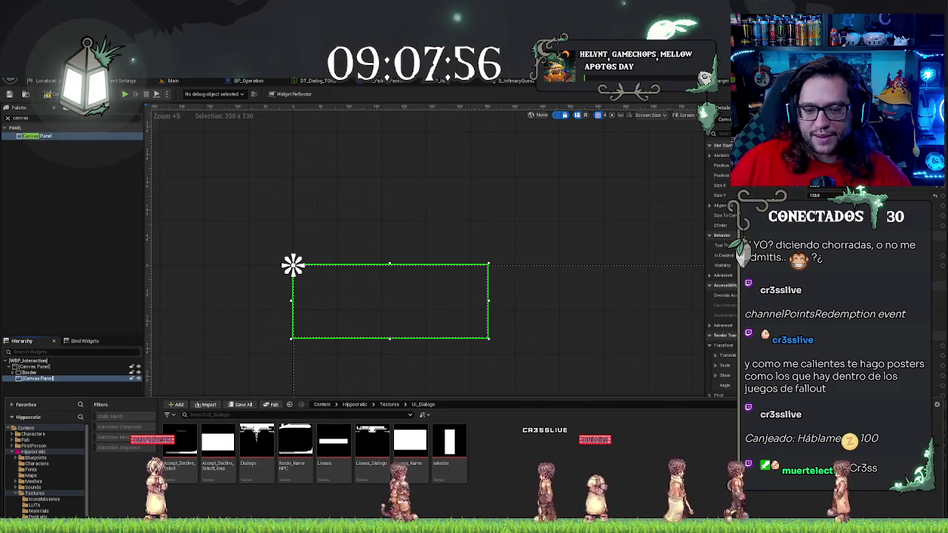
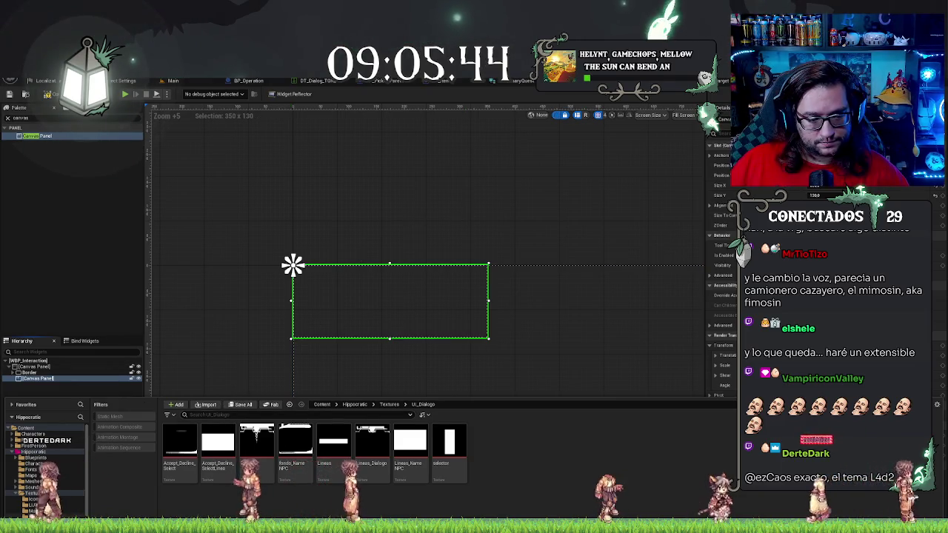
Step: Add the FondoMision texture from Textures > IconsMisiones into the Canvas Panel as an image
{"action": "left_click", "coordinate": [389, 405]}
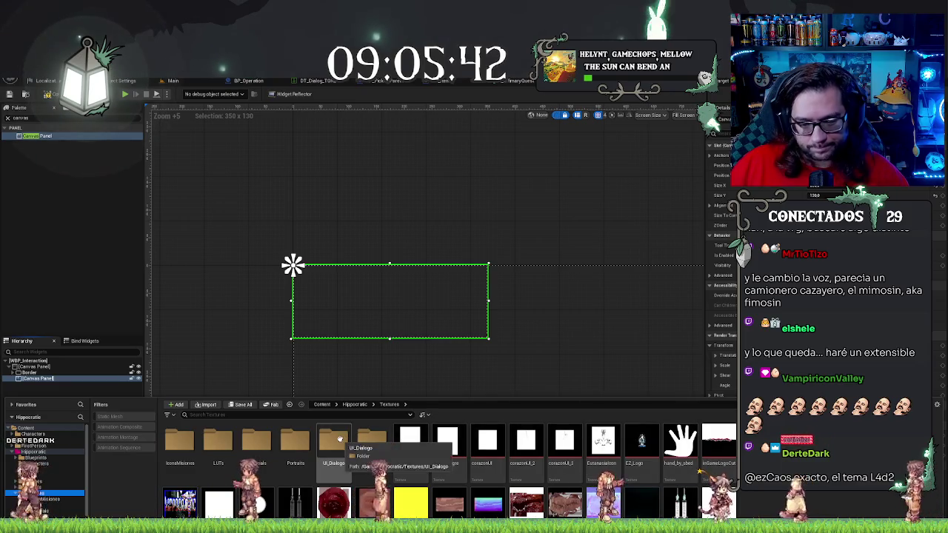
{"action": "left_click", "coordinate": [178, 439]}
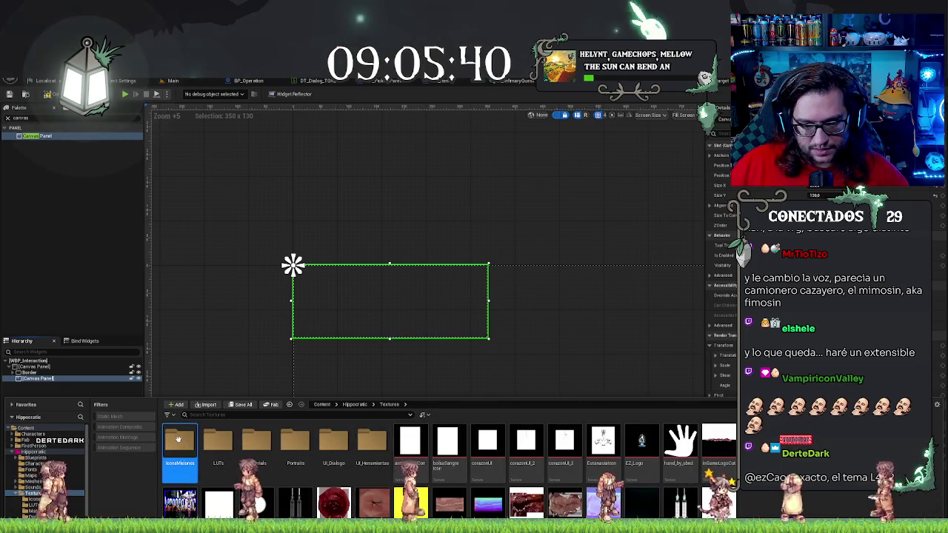
{"action": "double_click", "coordinate": [178, 439]}
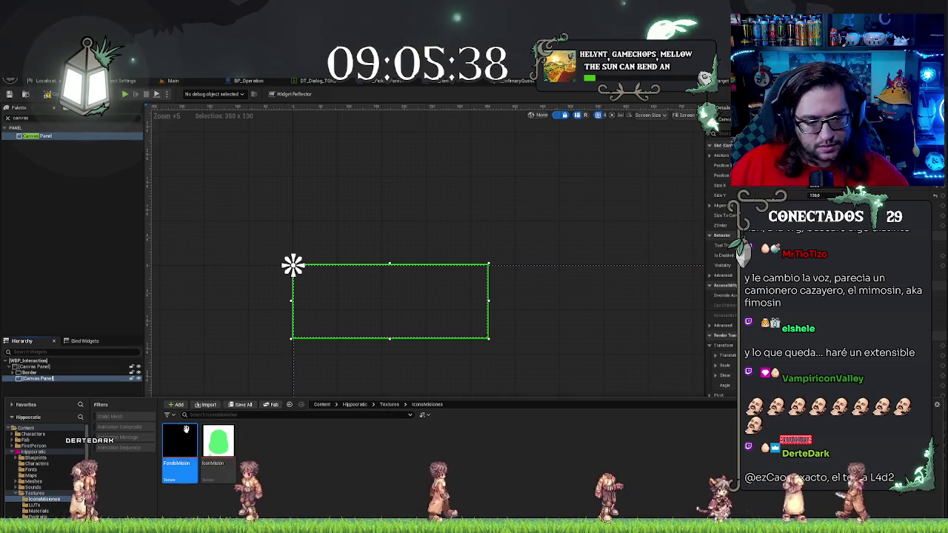
{"action": "mouse_move", "coordinate": [181, 441]}
{"action": "left_mouse_down"}
{"action": "mouse_move", "coordinate": [65, 378]}
{"action": "mouse_move", "coordinate": [51, 380]}
{"action": "left_mouse_up"}
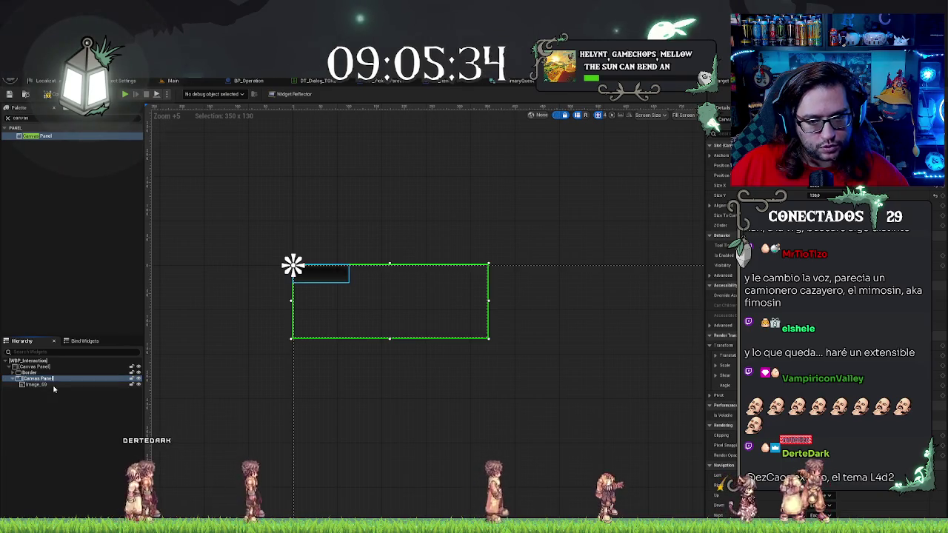
{"action": "left_click", "coordinate": [51, 384]}
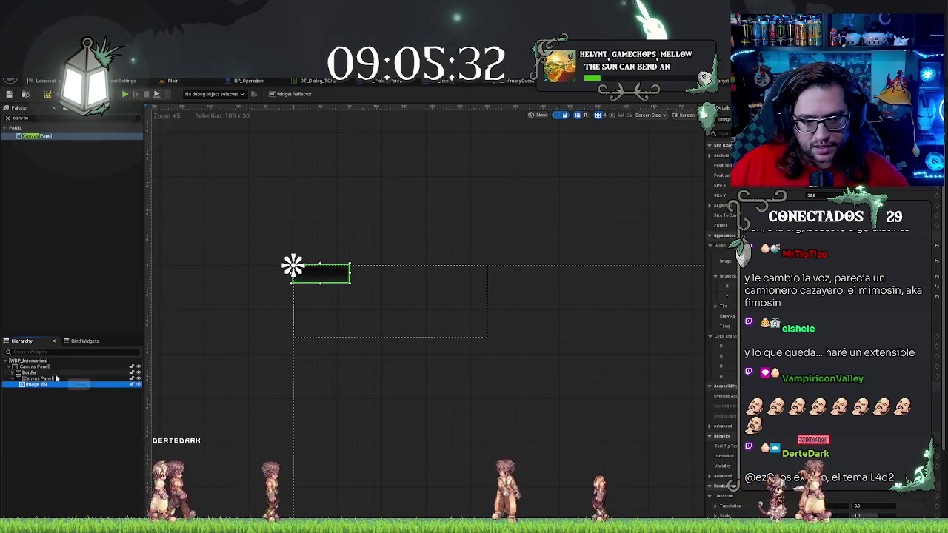
Step: Undo an accidental resize and set the new image's anchors to full stretch
{"action": "left_click_drag", "start_coordinate": [350, 282], "coordinate": [313, 284]}
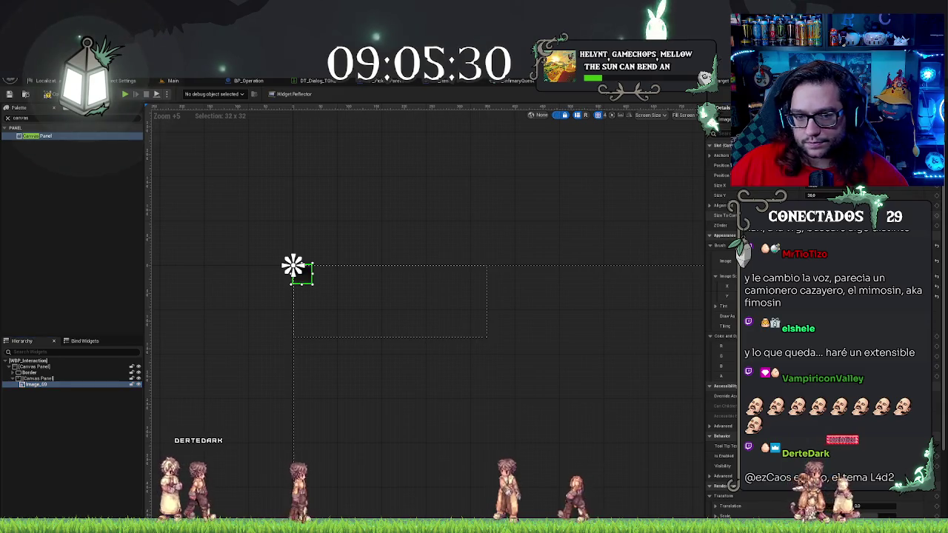
{"action": "key", "text": "ctrl+z"}
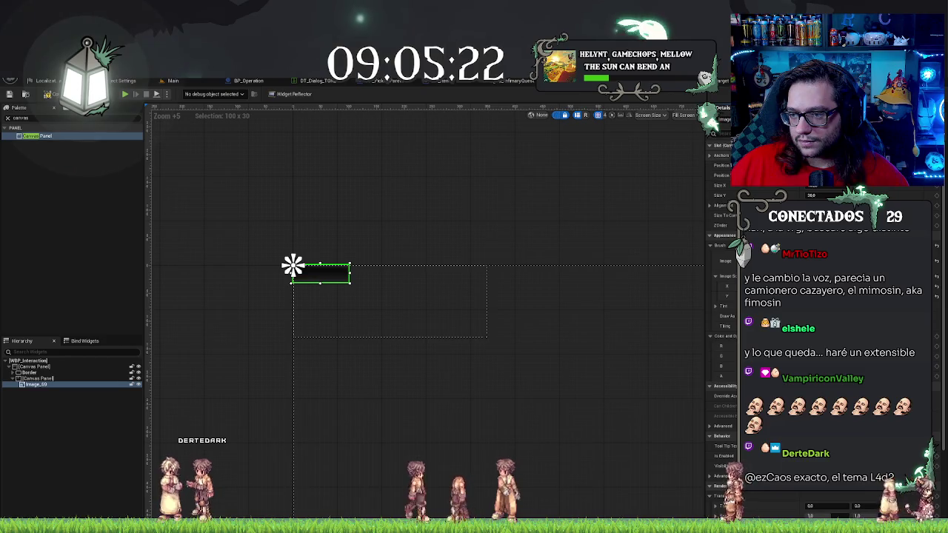
{"action": "left_click", "coordinate": [829, 244]}
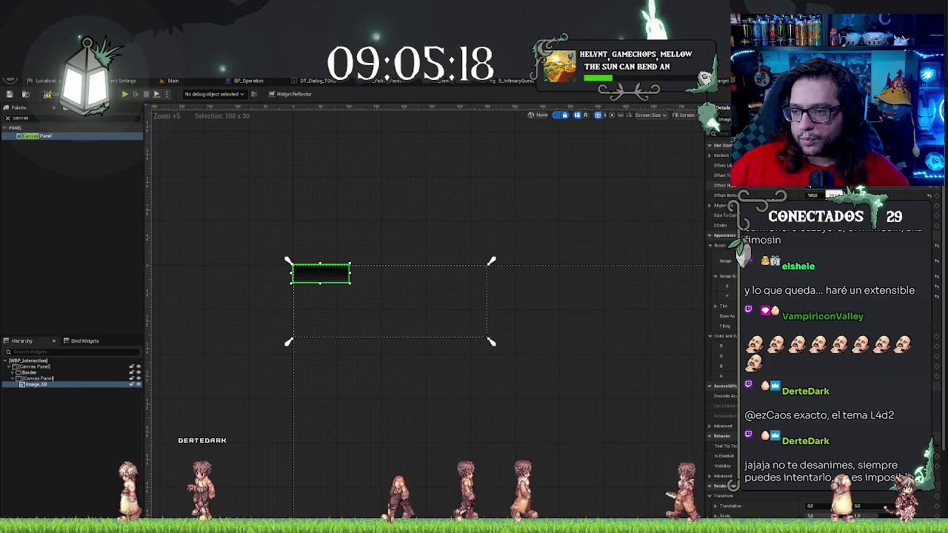
Step: Zero the banner image's offsets, then raise Offset Top for a 350 x 70 bar
{"action": "type", "text": "0"}
{"action": "key", "text": "Tab"}
{"action": "type", "text": "0"}
{"action": "key", "text": "Return"}
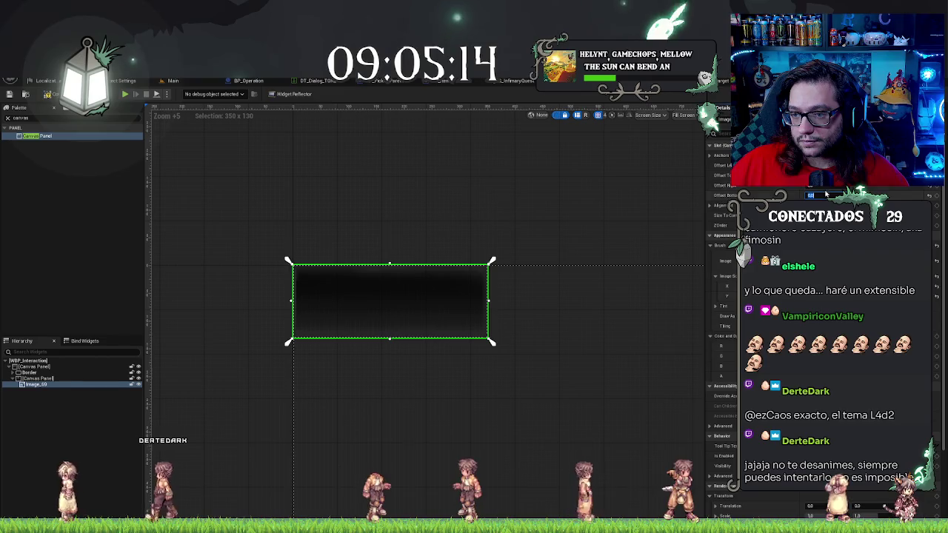
{"action": "key", "text": "Return"}
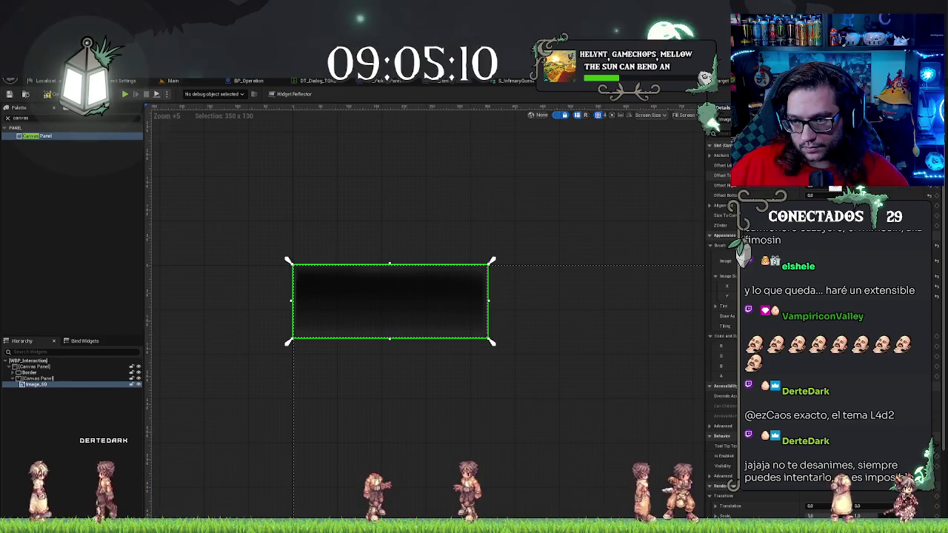
{"action": "key", "text": "Return"}
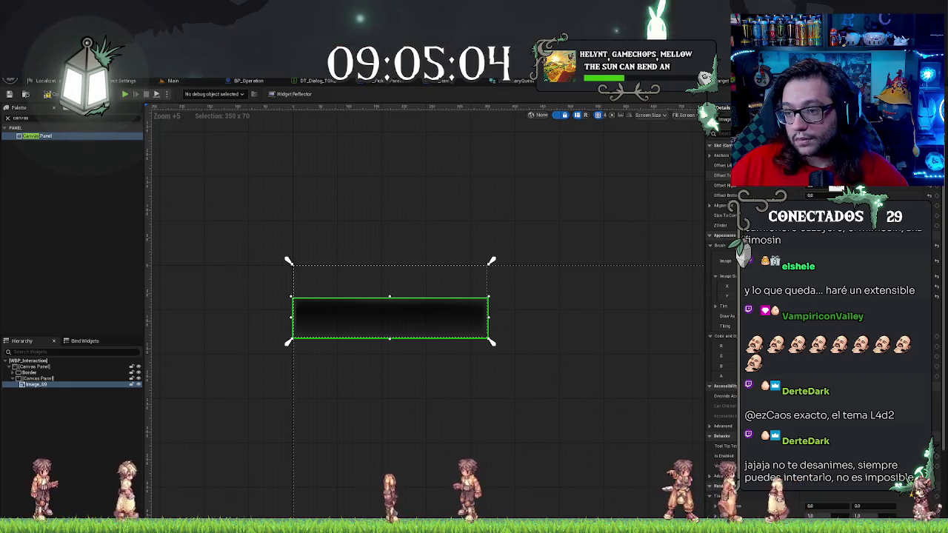
{"action": "left_click", "coordinate": [504, 208]}
{"action": "scroll", "coordinate": [385, 236], "scroll_direction": "up", "scroll_amount": 2}
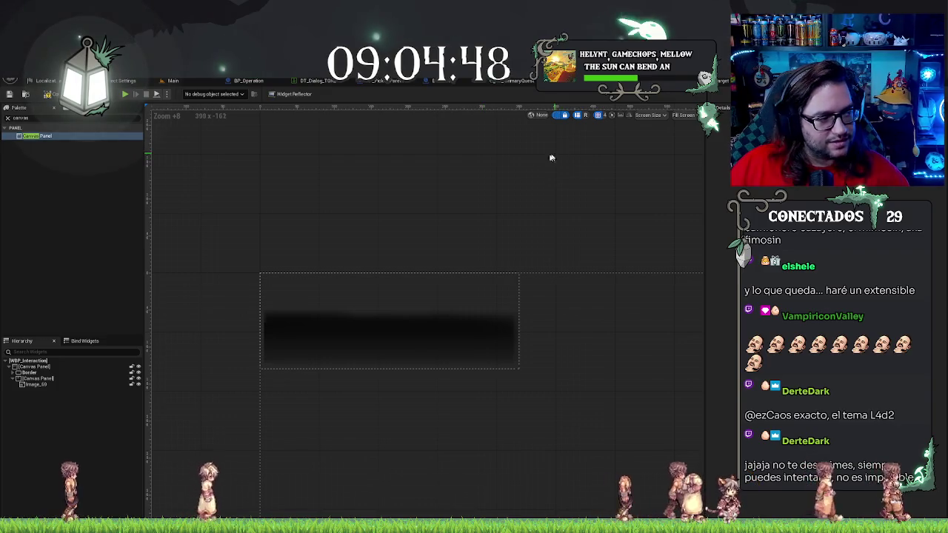
{"action": "scroll", "coordinate": [555, 269], "scroll_direction": "up", "scroll_amount": 1}
Step: Undo an accidental Canvas Panel resize and widen the Image_69 banner slightly, then show the mission icons folder
{"action": "scroll", "coordinate": [365, 277], "scroll_direction": "down", "scroll_amount": 2}
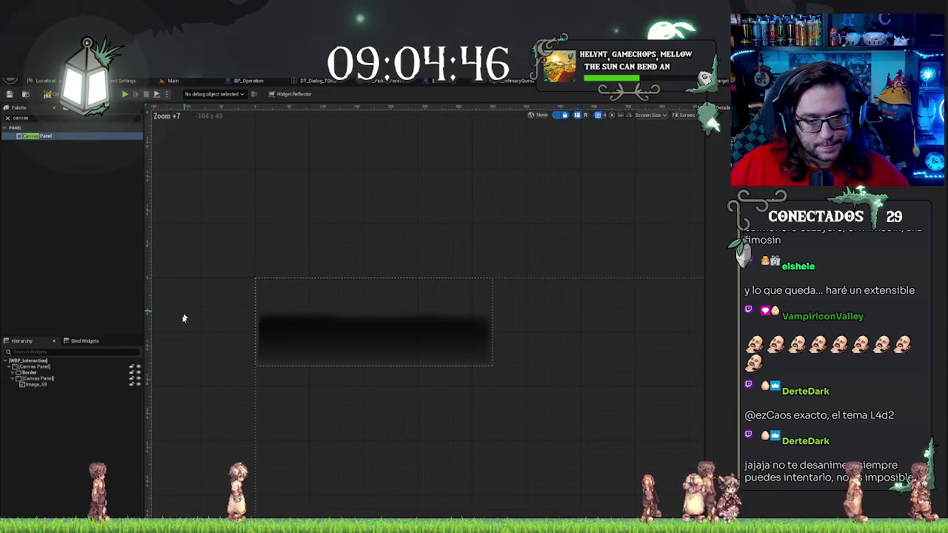
{"action": "left_click", "coordinate": [408, 335]}
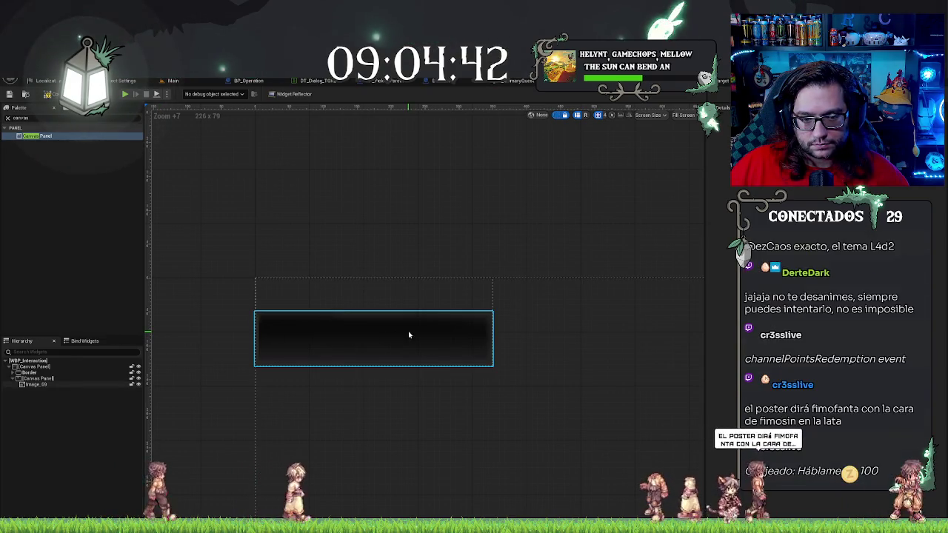
{"action": "left_click", "coordinate": [408, 335]}
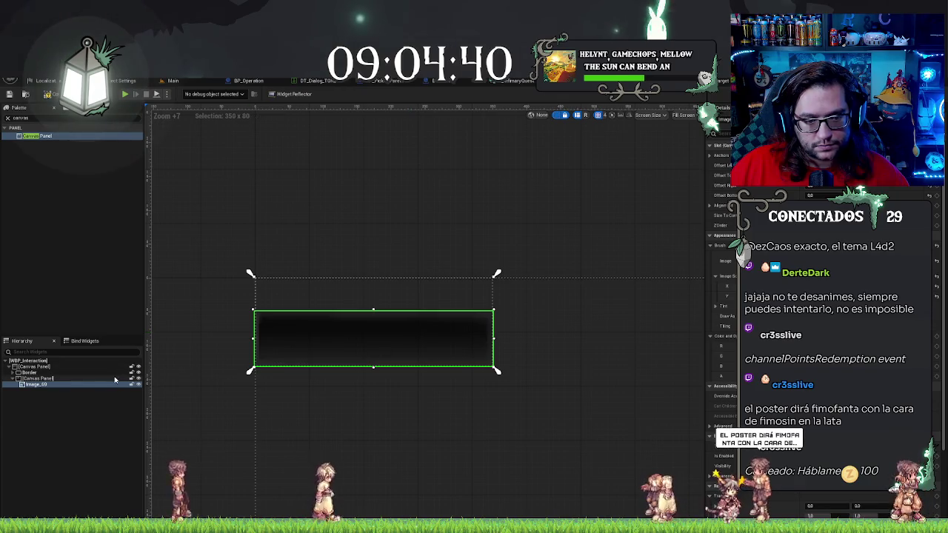
{"action": "left_click", "coordinate": [290, 316]}
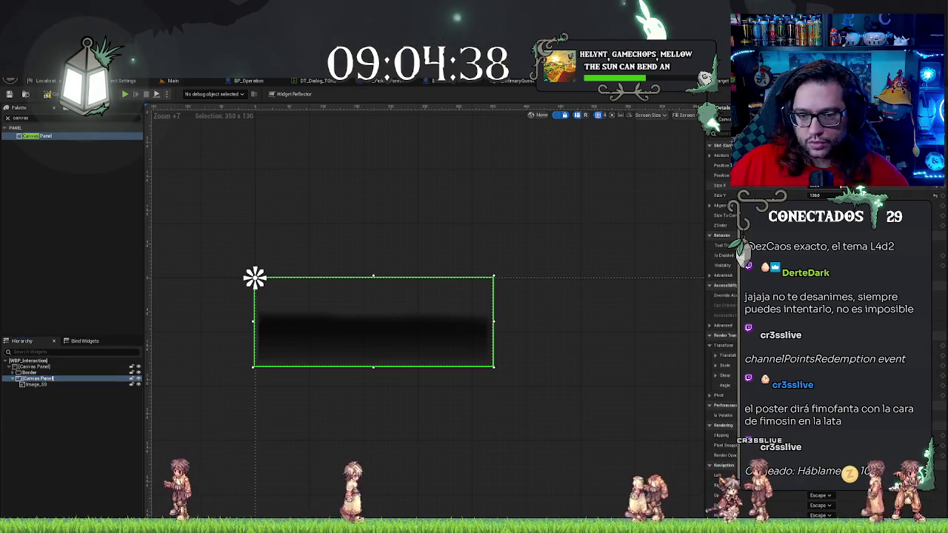
{"action": "left_click_drag", "start_coordinate": [815, 185], "coordinate": [811, 185]}
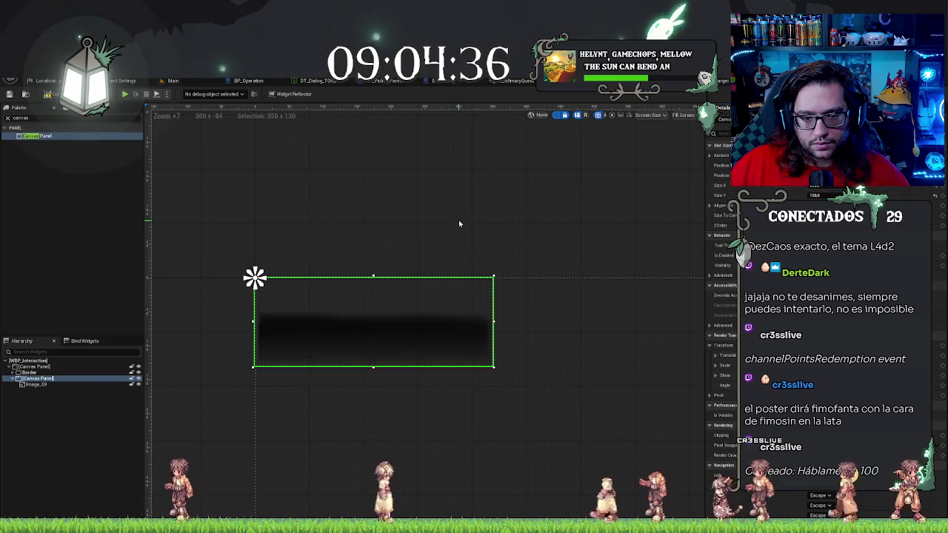
{"action": "key", "text": "ctrl+z"}
{"action": "left_click", "coordinate": [348, 329]}
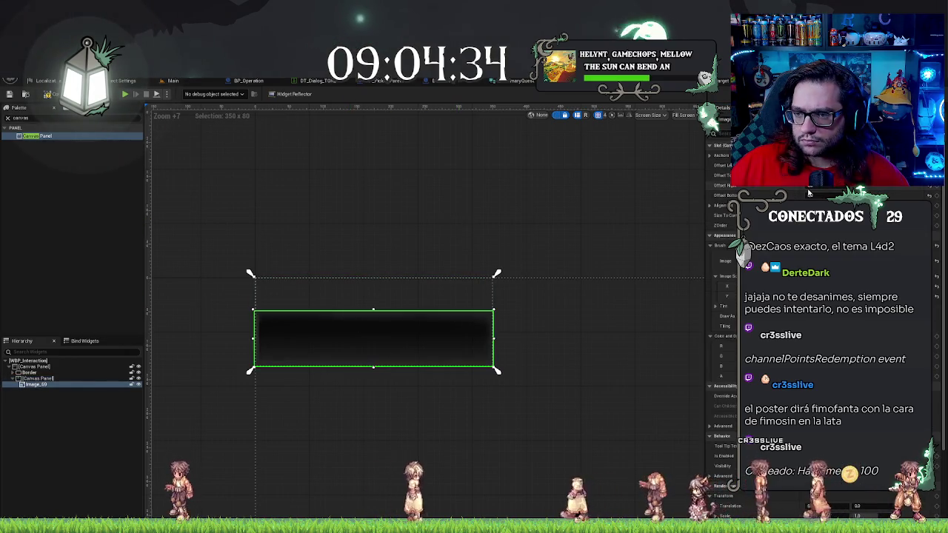
{"action": "left_click_drag", "start_coordinate": [814, 185], "coordinate": [816, 185]}
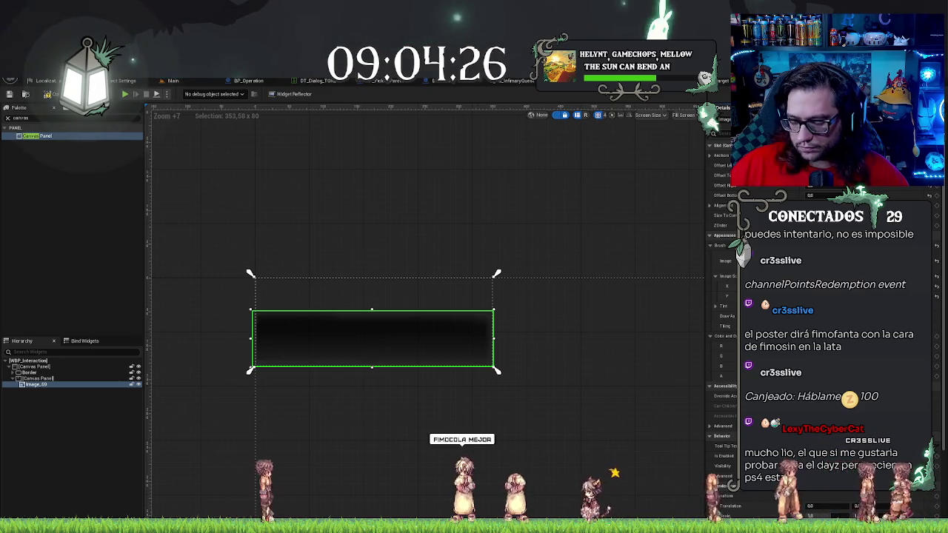
{"action": "left_click", "coordinate": [489, 221]}
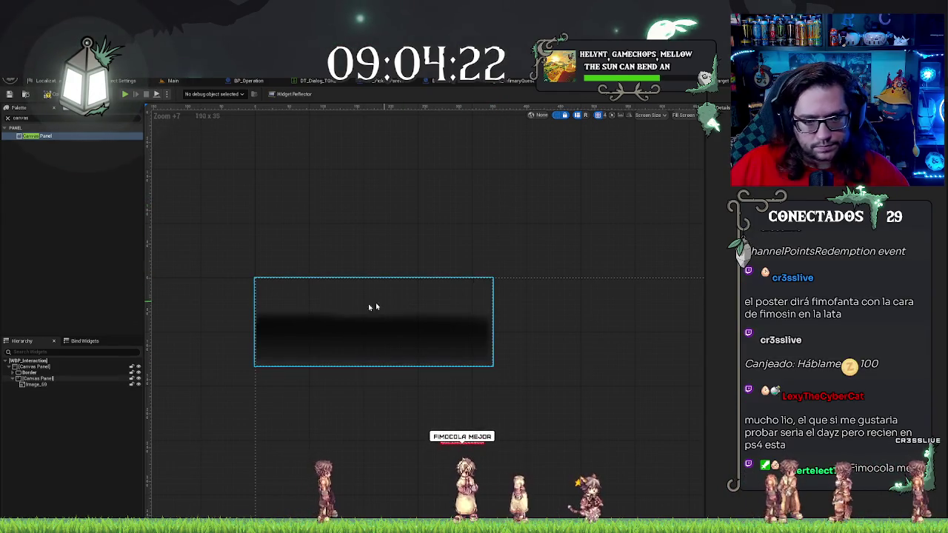
{"action": "key", "text": "ctrl+space"}
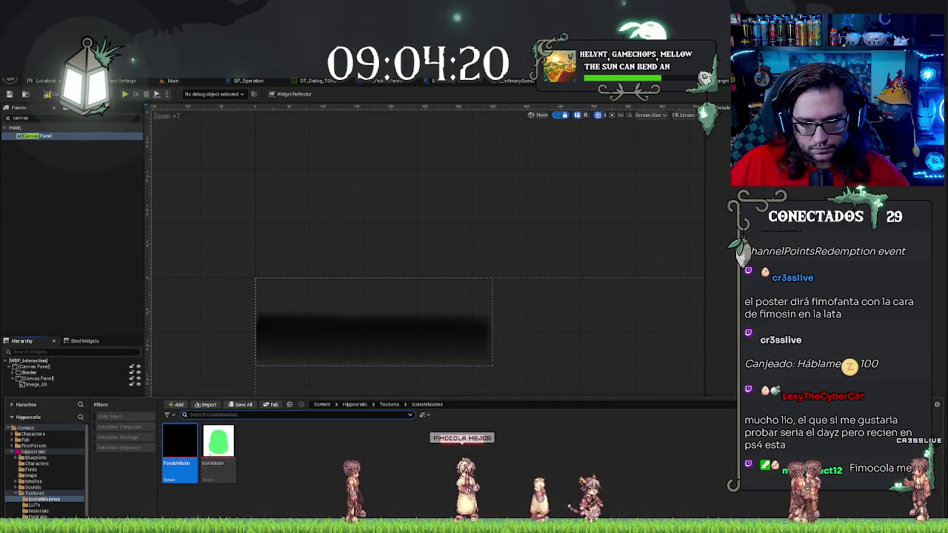
Step: Add the IconMision texture to the Canvas Panel as Image_221 and select it
{"action": "mouse_move", "coordinate": [222, 448]}
{"action": "left_mouse_down"}
{"action": "mouse_move", "coordinate": [185, 353]}
{"action": "mouse_move", "coordinate": [30, 386]}
{"action": "mouse_move", "coordinate": [37, 382]}
{"action": "left_mouse_up"}
{"action": "left_click", "coordinate": [35, 385]}
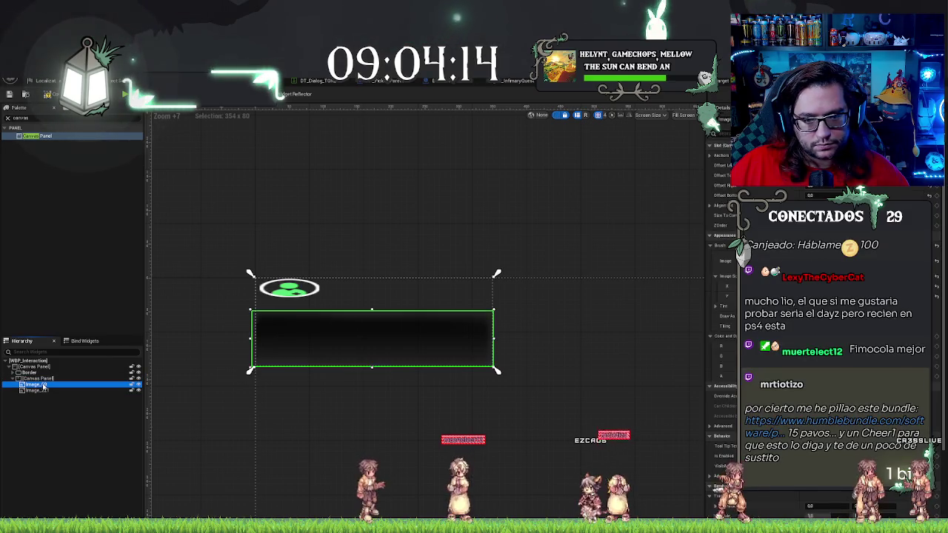
{"action": "left_click", "coordinate": [34, 390]}
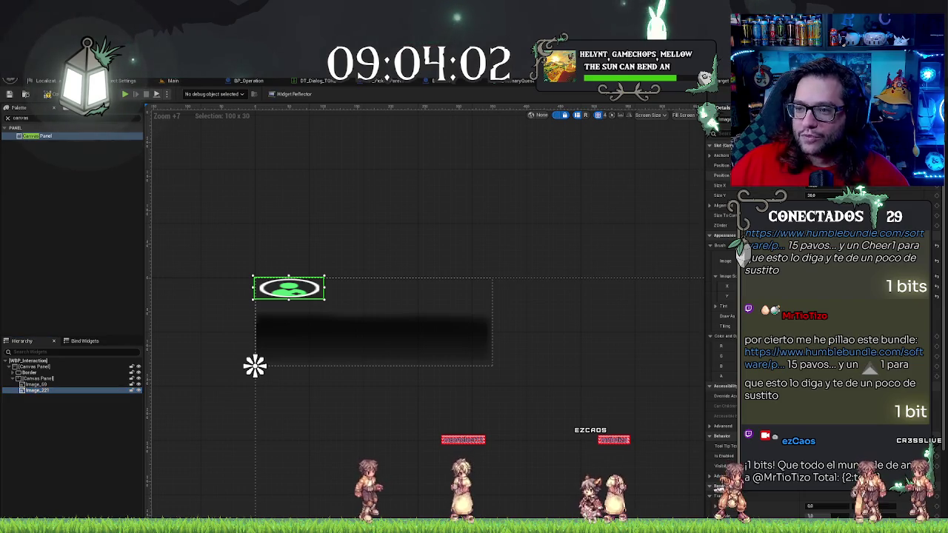
Step: Position Image_221 at the banner's lower-left edge and clear its Size field for new values
{"action": "key", "text": "ctrl+z"}
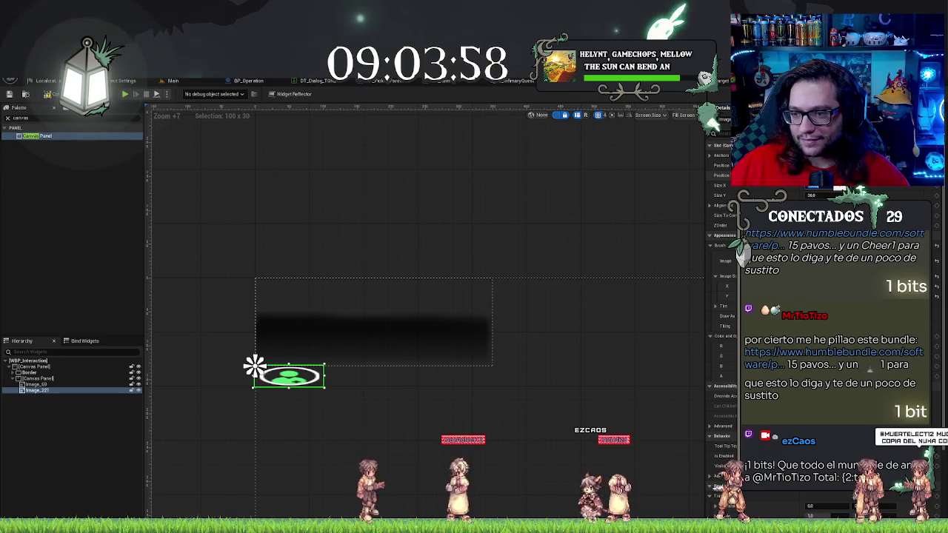
{"action": "key", "text": "ctrl+z"}
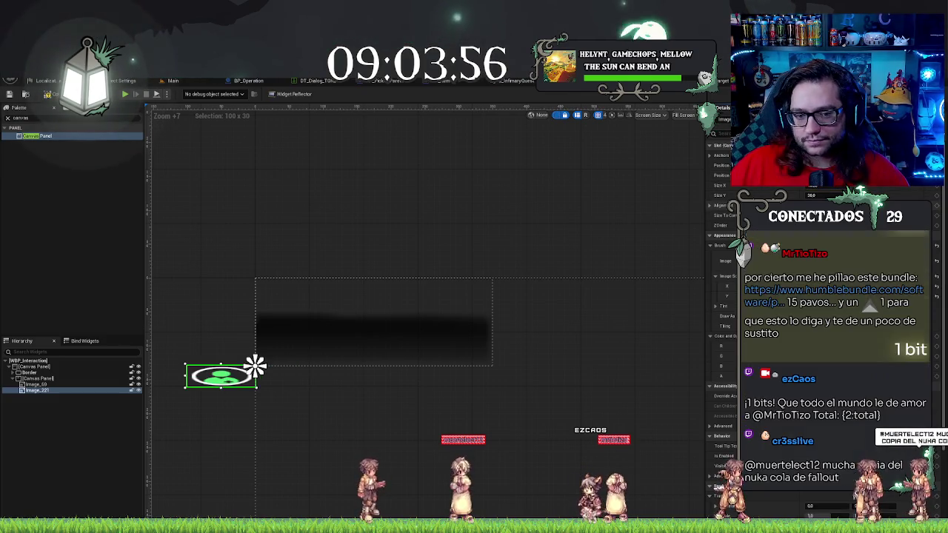
{"action": "key", "text": "ctrl+z"}
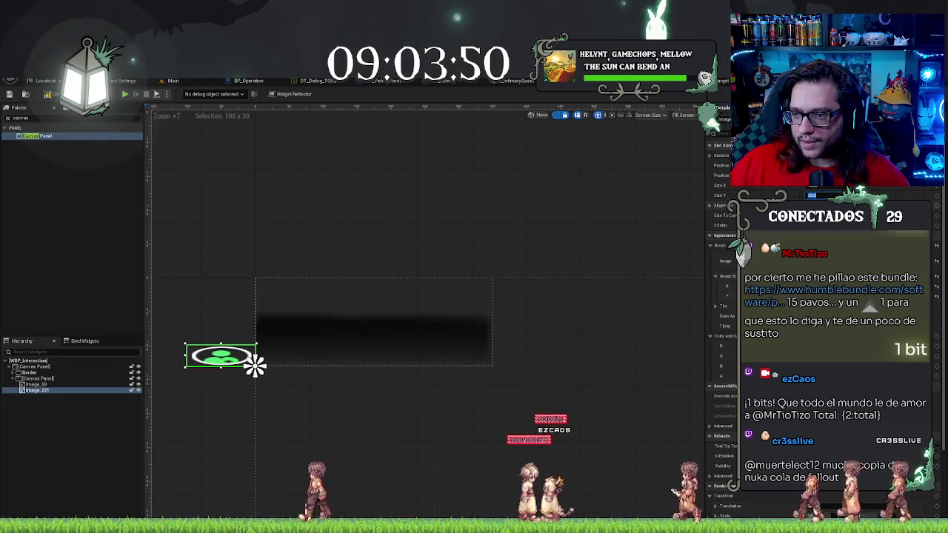
{"action": "key", "text": "ctrl+y"}
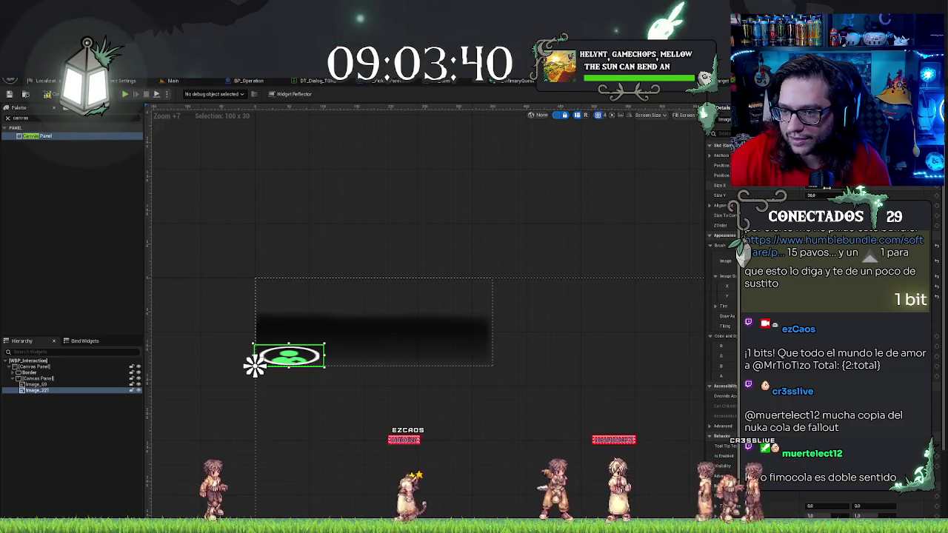
{"action": "key", "text": "Delete"}
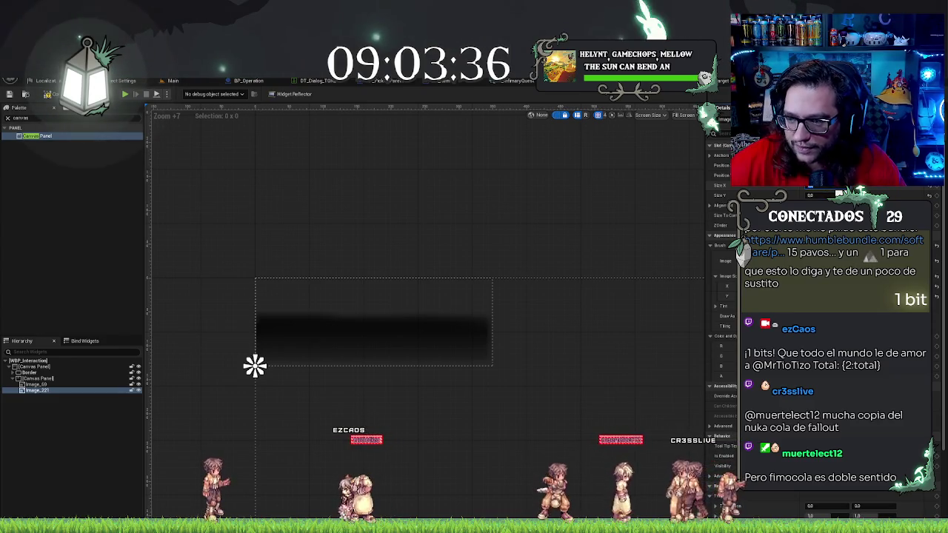
Step: Make the green mission icon 35 x 35 at the banner's left end
{"action": "key", "text": "ctrl+v"}
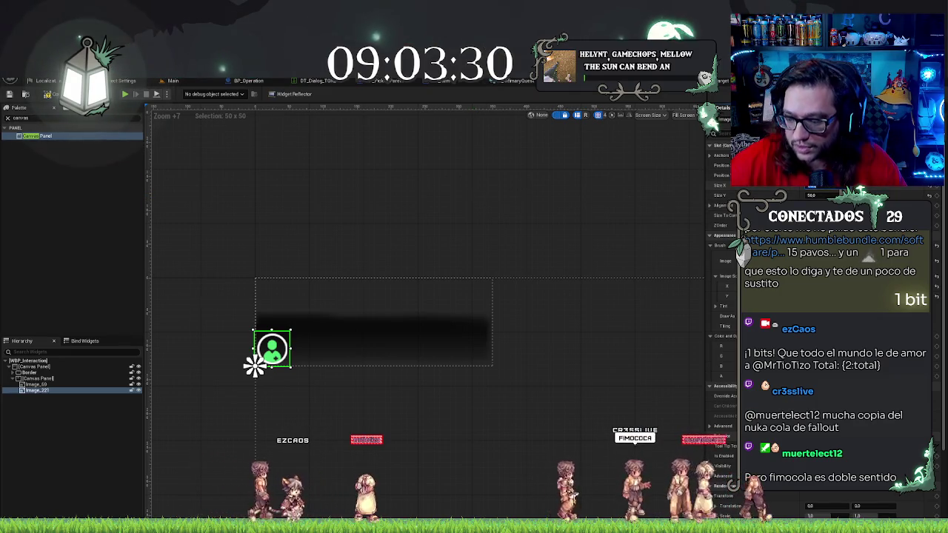
{"action": "key", "text": "Return"}
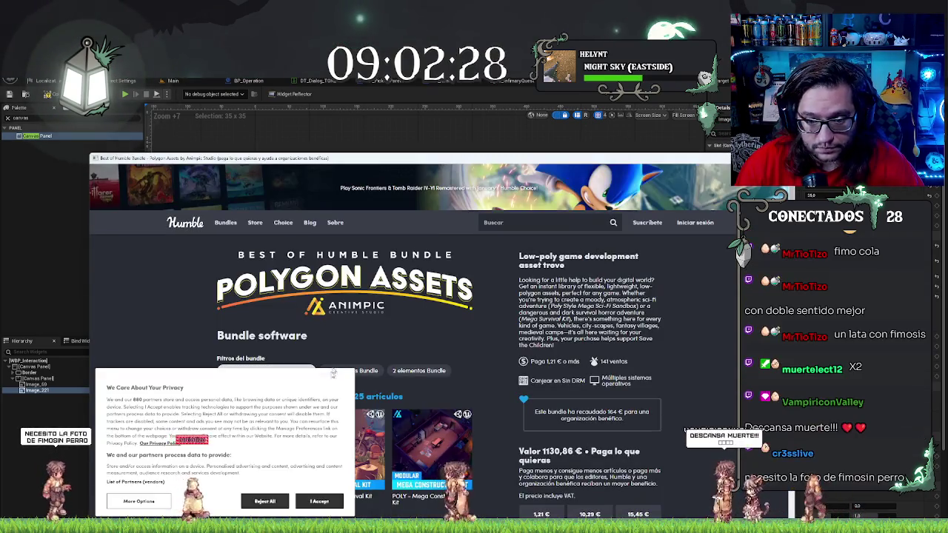
Step: Accept the Humble Bundle cookie notice and view the POLY - Mega Survival Kit details
{"action": "left_click", "coordinate": [319, 501]}
{"action": "scroll", "coordinate": [413, 294], "scroll_direction": "down", "scroll_amount": 3}
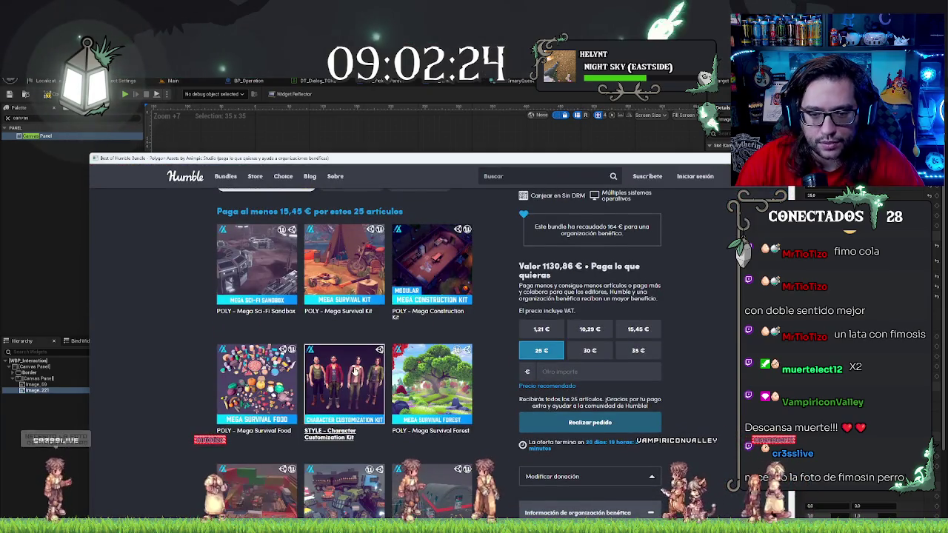
{"action": "scroll", "coordinate": [355, 372], "scroll_direction": "up", "scroll_amount": 2}
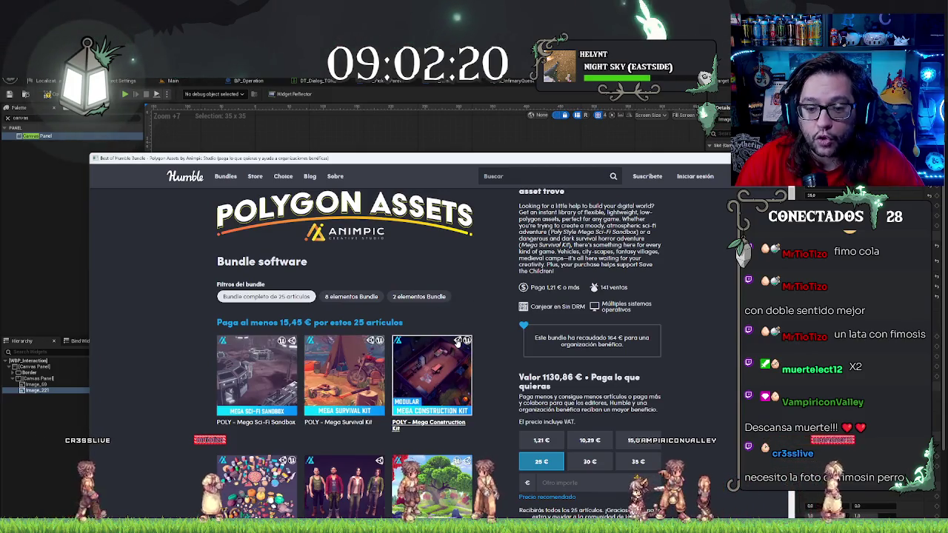
{"action": "left_click", "coordinate": [361, 356]}
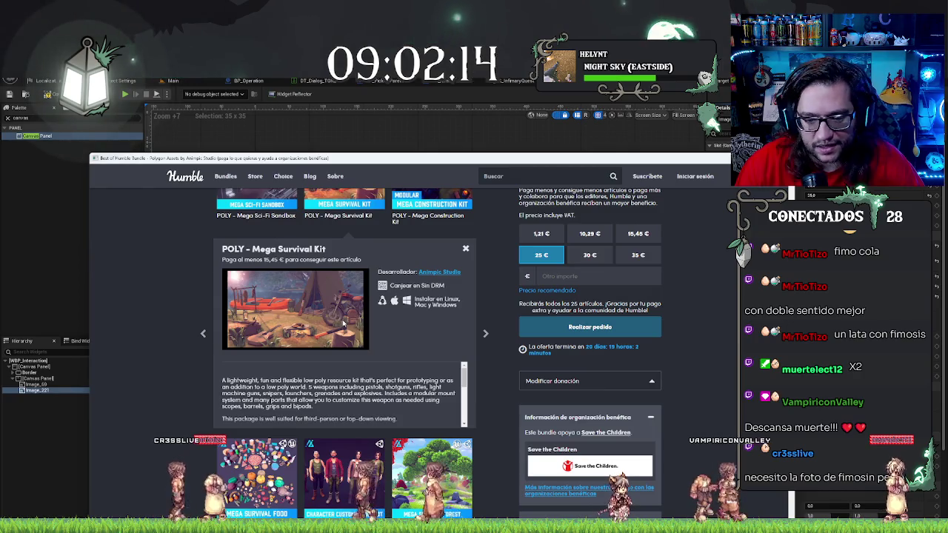
{"action": "scroll", "coordinate": [343, 323], "scroll_direction": "down", "scroll_amount": 2}
{"action": "scroll", "coordinate": [343, 324], "scroll_direction": "down", "scroll_amount": 3}
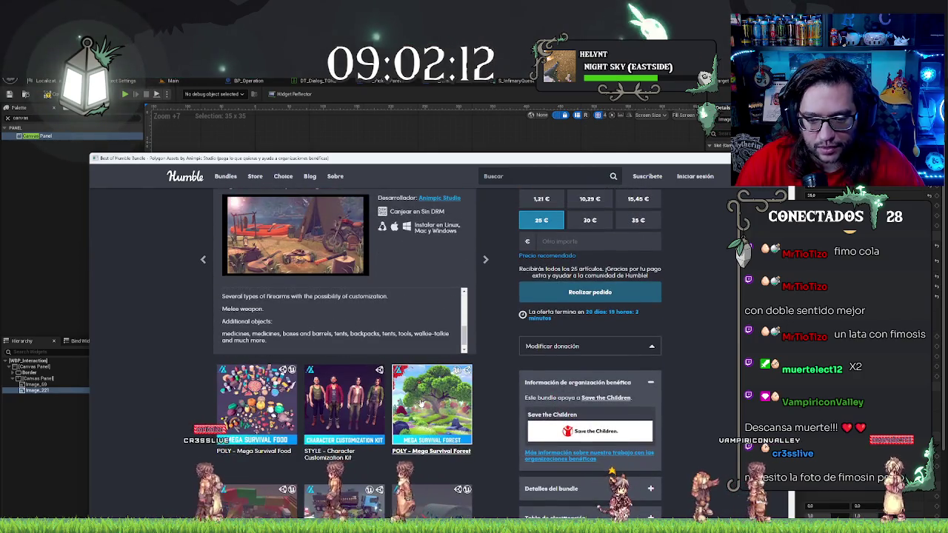
{"action": "scroll", "coordinate": [420, 403], "scroll_direction": "down", "scroll_amount": 5}
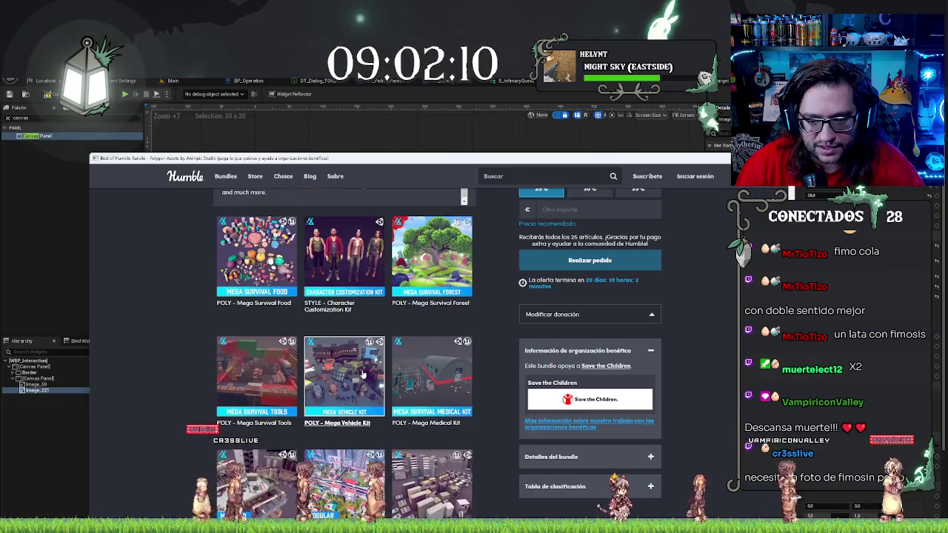
{"action": "scroll", "coordinate": [364, 374], "scroll_direction": "down", "scroll_amount": 5}
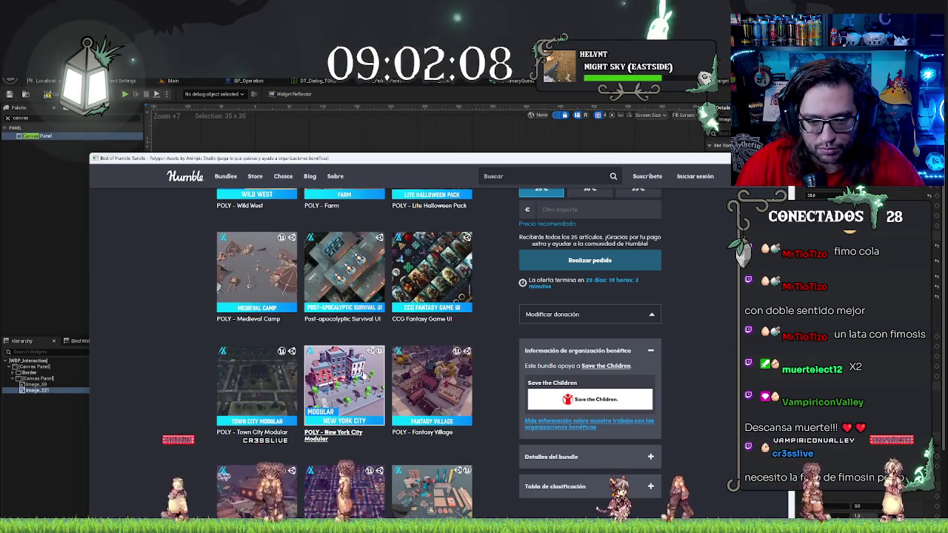
{"action": "scroll", "coordinate": [364, 374], "scroll_direction": "down", "scroll_amount": 2}
{"action": "scroll", "coordinate": [388, 309], "scroll_direction": "down", "scroll_amount": 1}
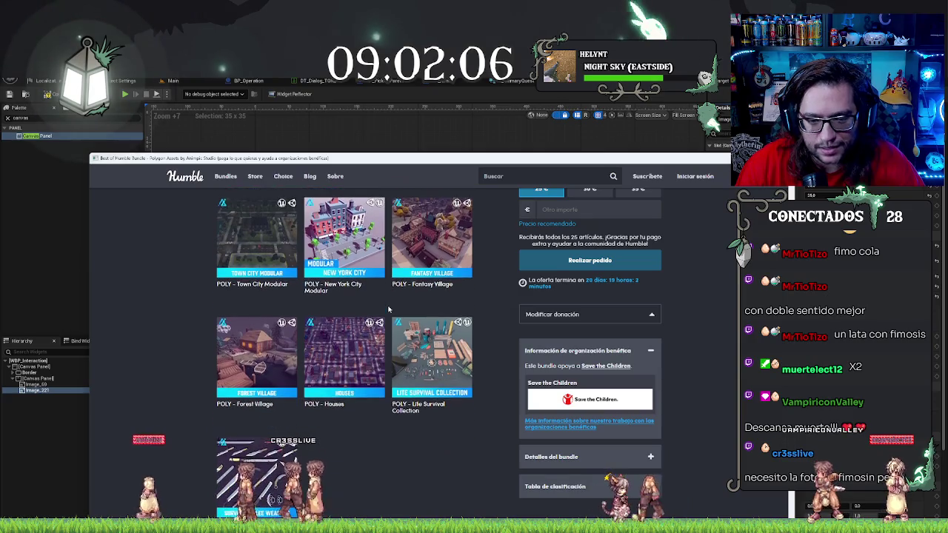
Step: Check POLY - Forest Village and POLY - Mega Sci-Fi Sandbox details, then return to Unreal
{"action": "left_click", "coordinate": [288, 351]}
{"action": "scroll", "coordinate": [289, 347], "scroll_direction": "down", "scroll_amount": 2}
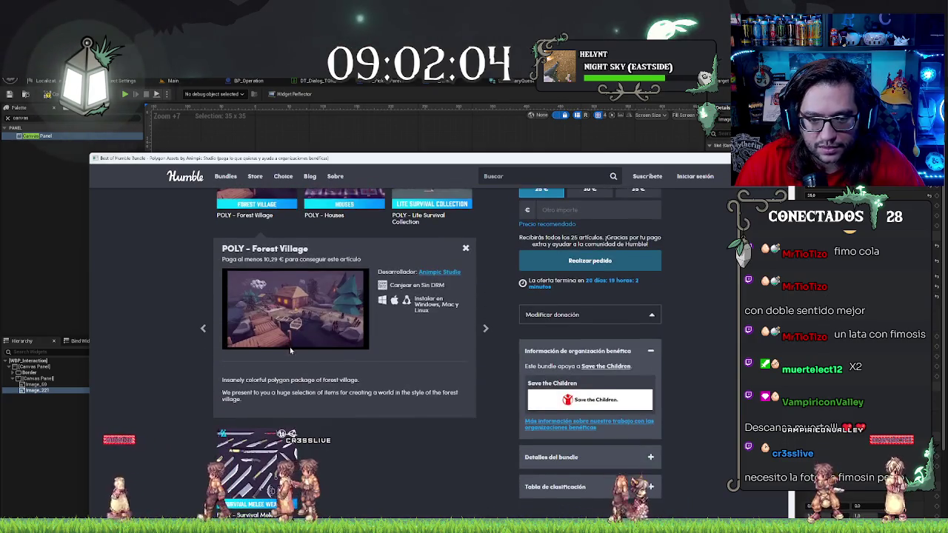
{"action": "scroll", "coordinate": [309, 359], "scroll_direction": "up", "scroll_amount": 1}
{"action": "scroll", "coordinate": [326, 333], "scroll_direction": "up", "scroll_amount": 1}
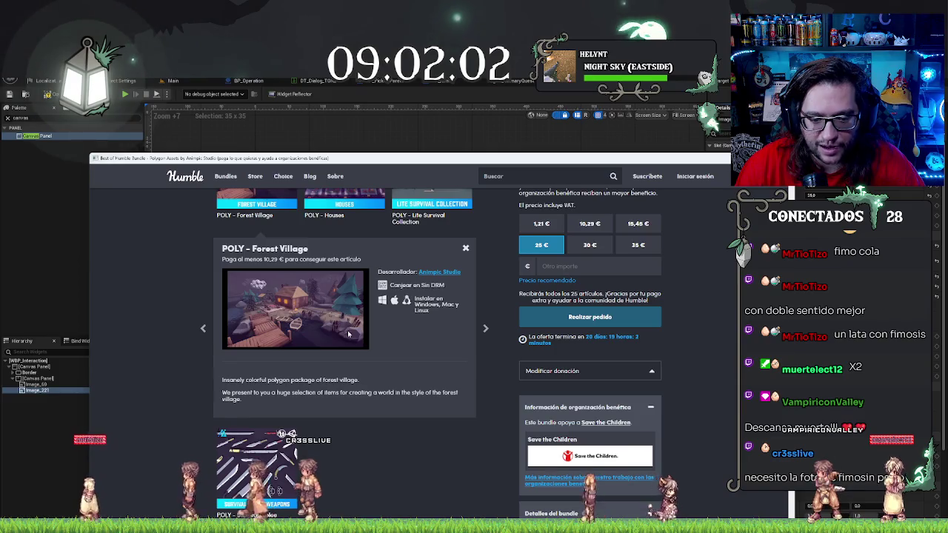
{"action": "scroll", "coordinate": [348, 334], "scroll_direction": "up", "scroll_amount": 6}
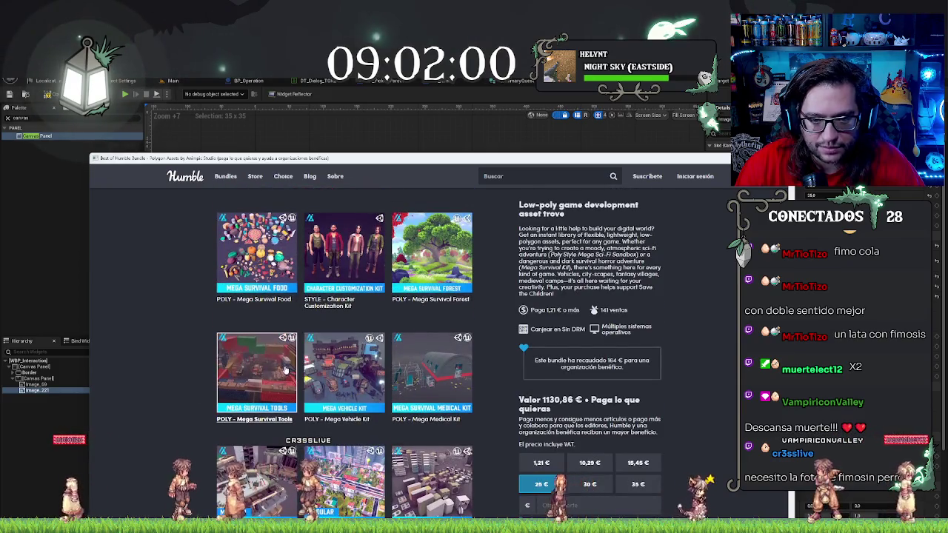
{"action": "scroll", "coordinate": [348, 363], "scroll_direction": "up", "scroll_amount": 5}
{"action": "left_click", "coordinate": [331, 369]}
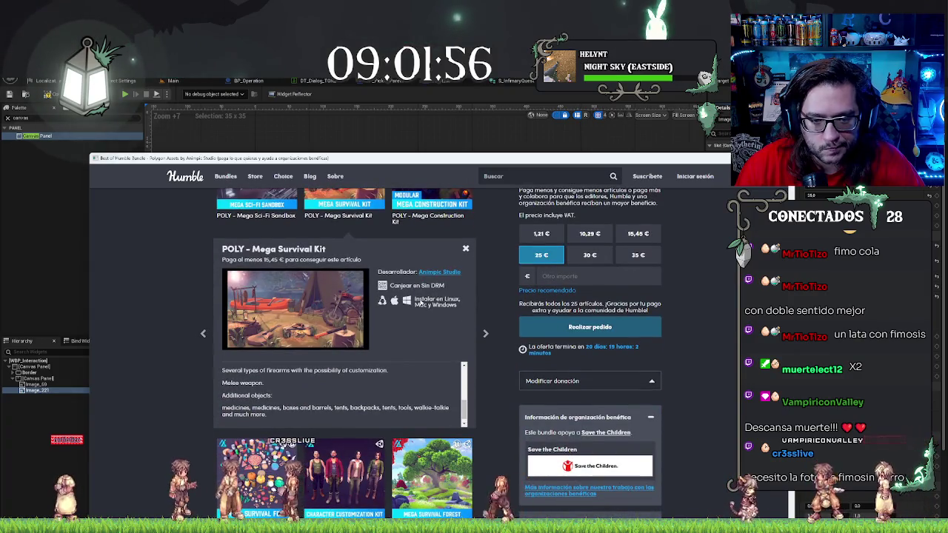
{"action": "scroll", "coordinate": [374, 311], "scroll_direction": "up", "scroll_amount": 4}
{"action": "left_click", "coordinate": [295, 322]}
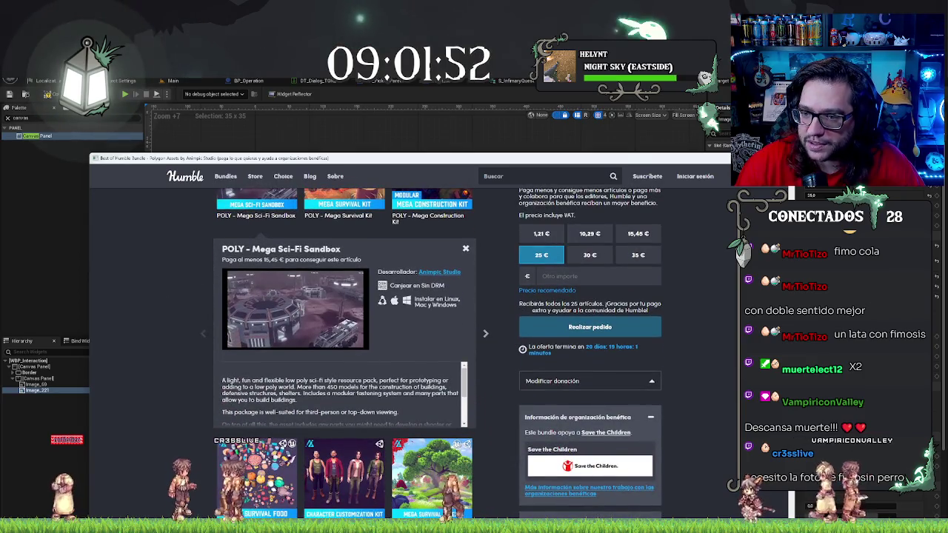
{"action": "key", "text": "alt+Tab"}
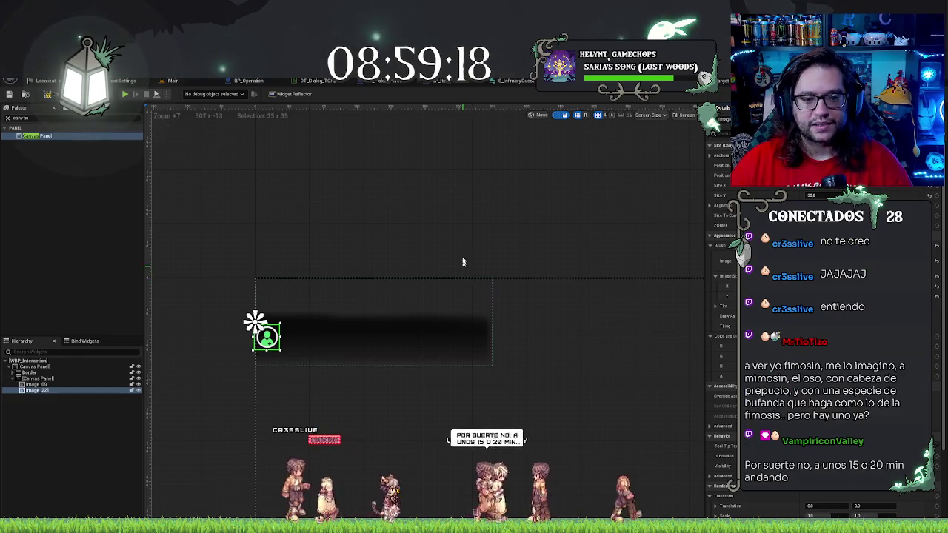
Step: Nudge the green mission icon slightly to the right on the banner
{"action": "left_click", "coordinate": [464, 204]}
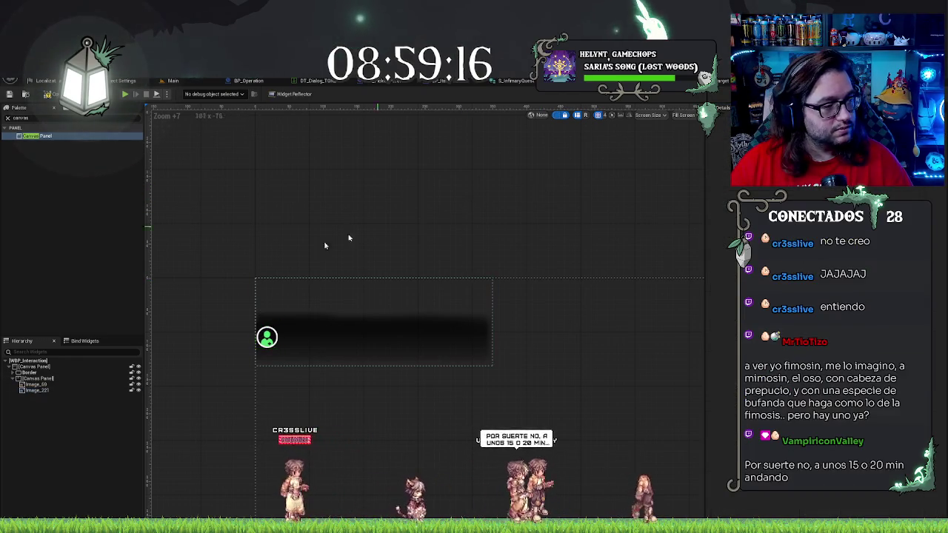
{"action": "left_click", "coordinate": [256, 326]}
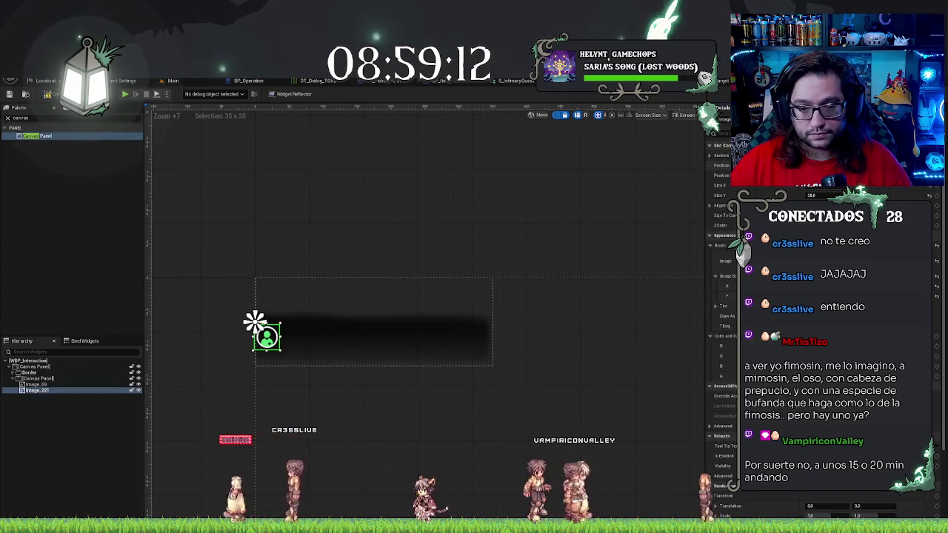
{"action": "left_click_drag", "start_coordinate": [267, 337], "coordinate": [269, 337]}
{"action": "left_click", "coordinate": [415, 215]}
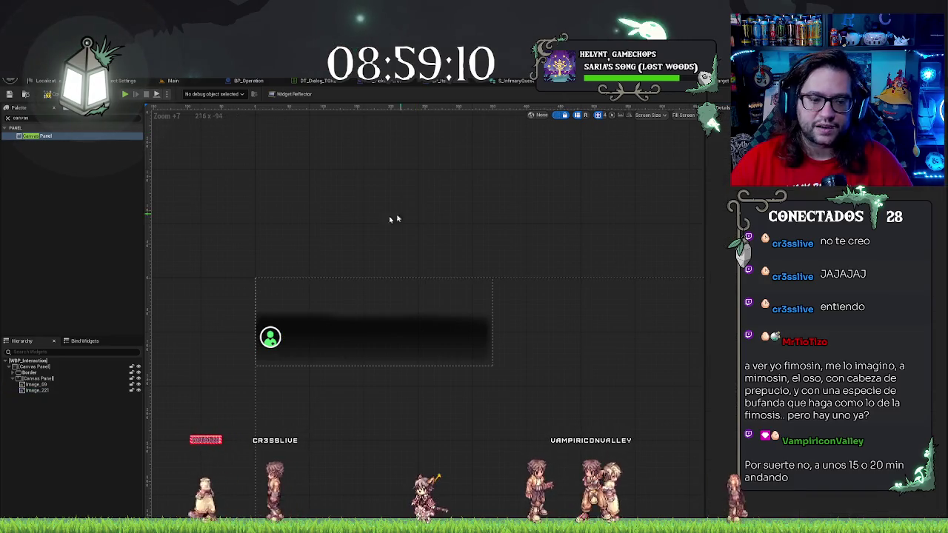
Step: Rename the banner background image Image_69 to BG_Quest
{"action": "left_click", "coordinate": [46, 385]}
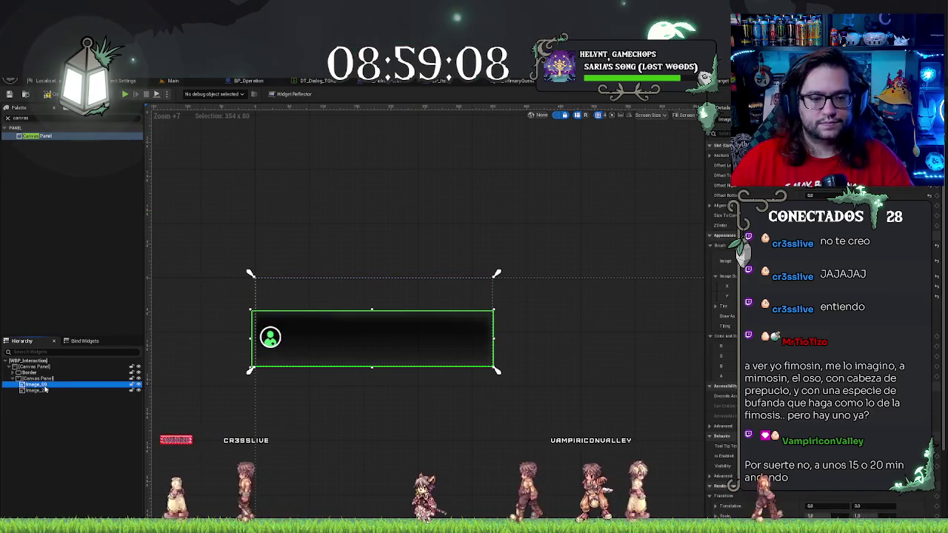
{"action": "left_click", "coordinate": [44, 386]}
{"action": "key", "text": "Return"}
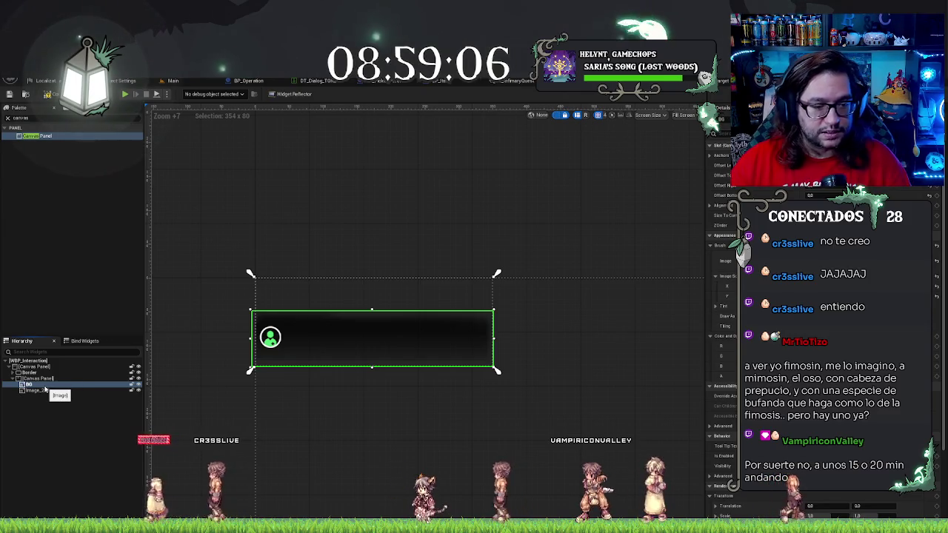
{"action": "type", "text": "BG_Que"}
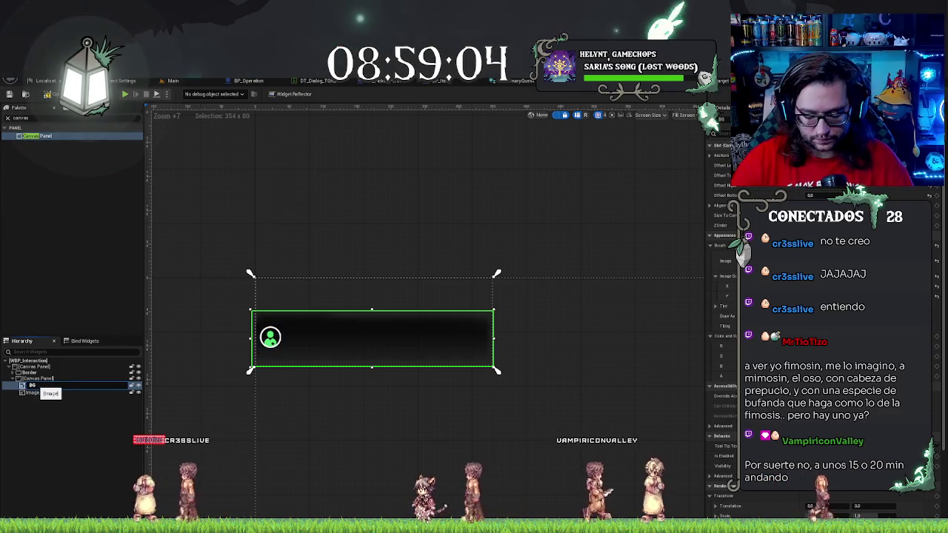
{"action": "type", "text": "st"}
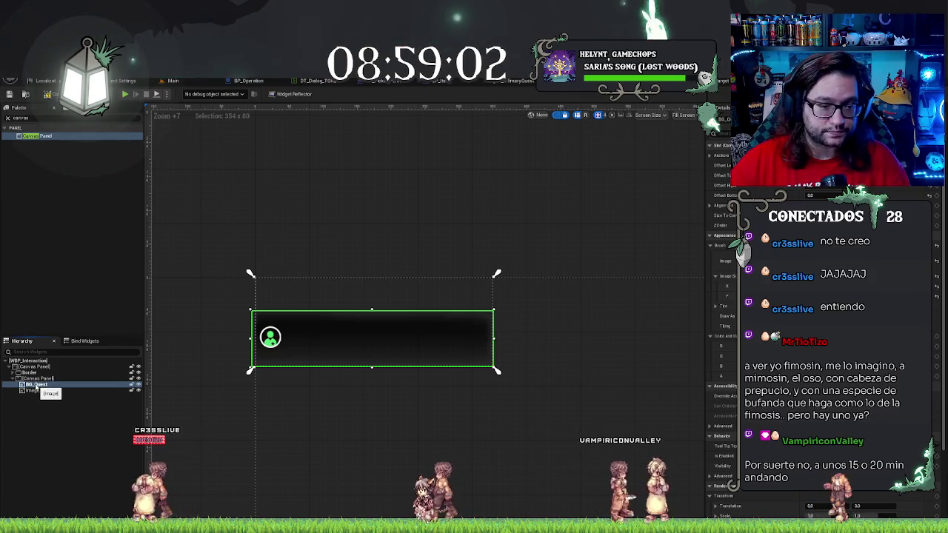
Step: Rename the green icon Image_221 to Icon_Mission
{"action": "left_click", "coordinate": [33, 391]}
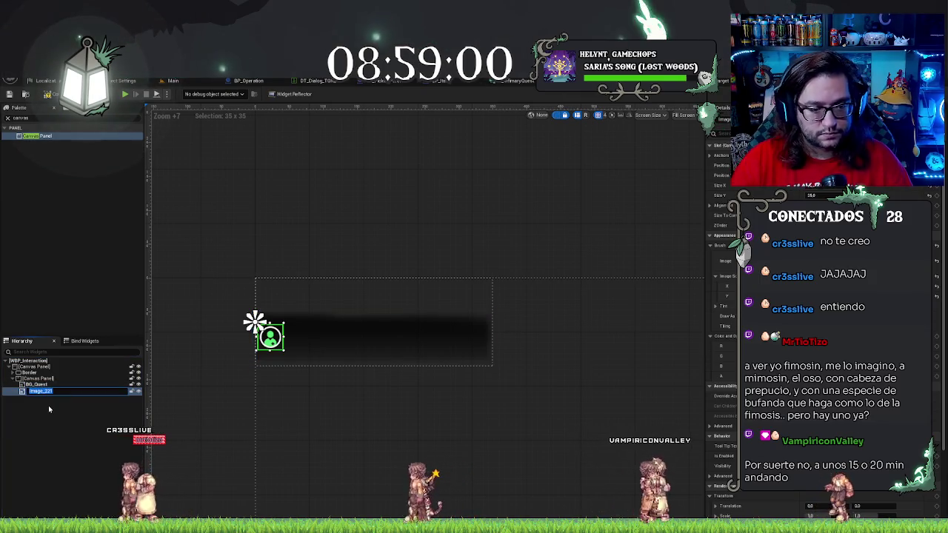
{"action": "key", "text": "BackSpace"}
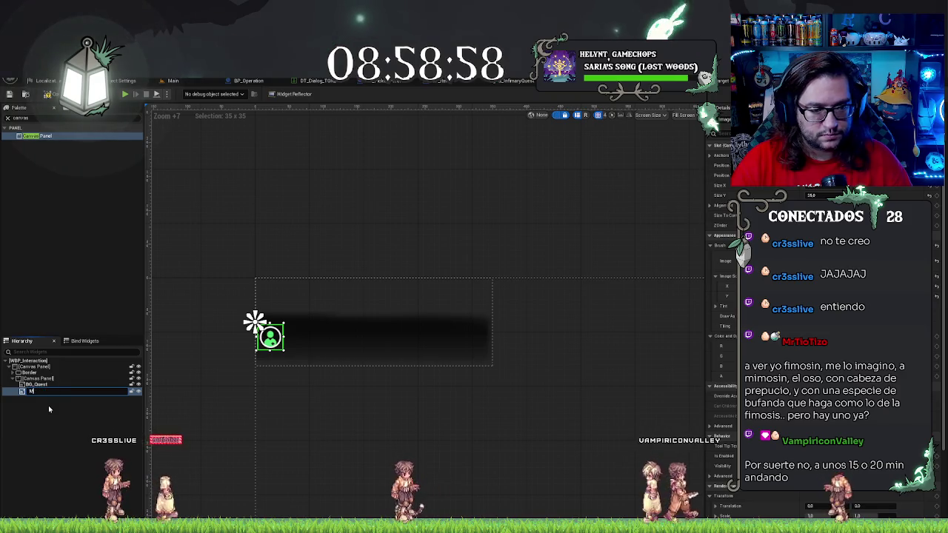
{"action": "type", "text": "Icon"}
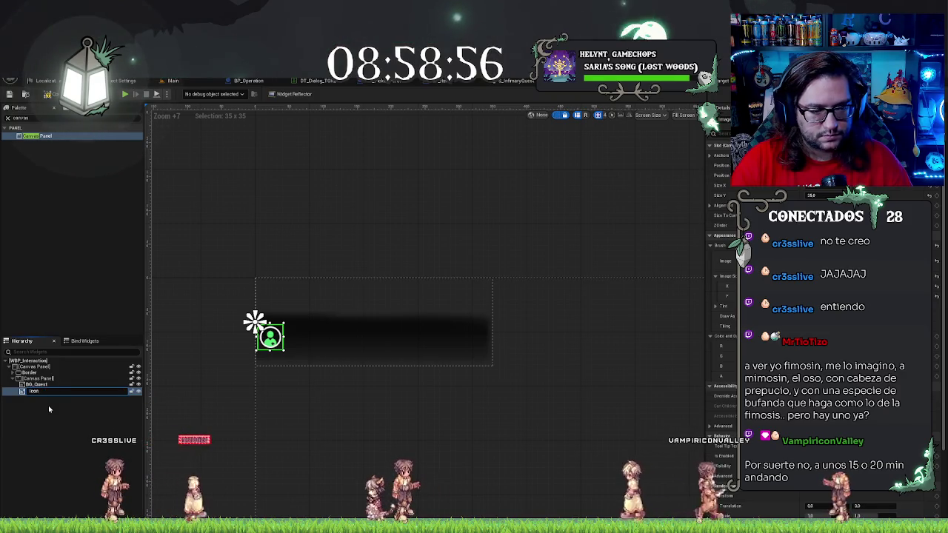
{"action": "type", "text": "_Mission"}
{"action": "key", "text": "Return"}
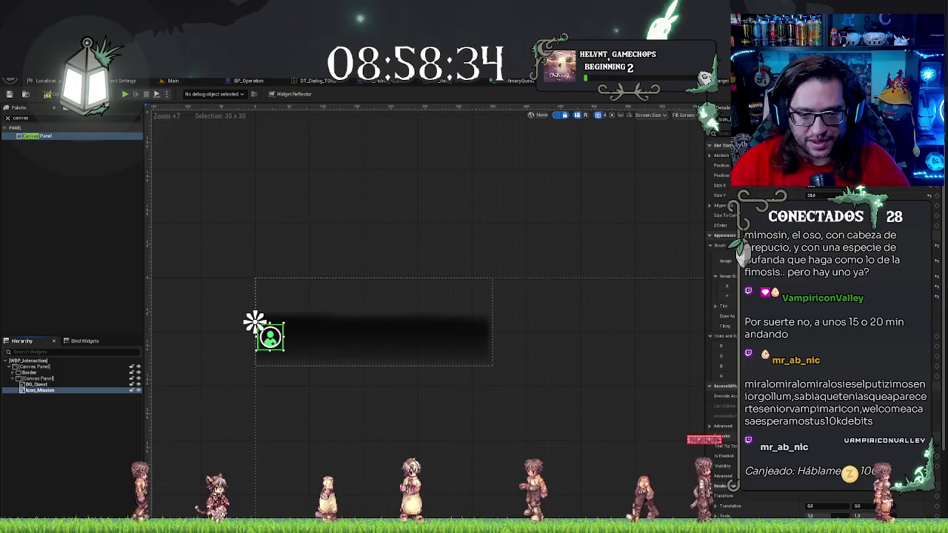
{"action": "left_click", "coordinate": [165, 449]}
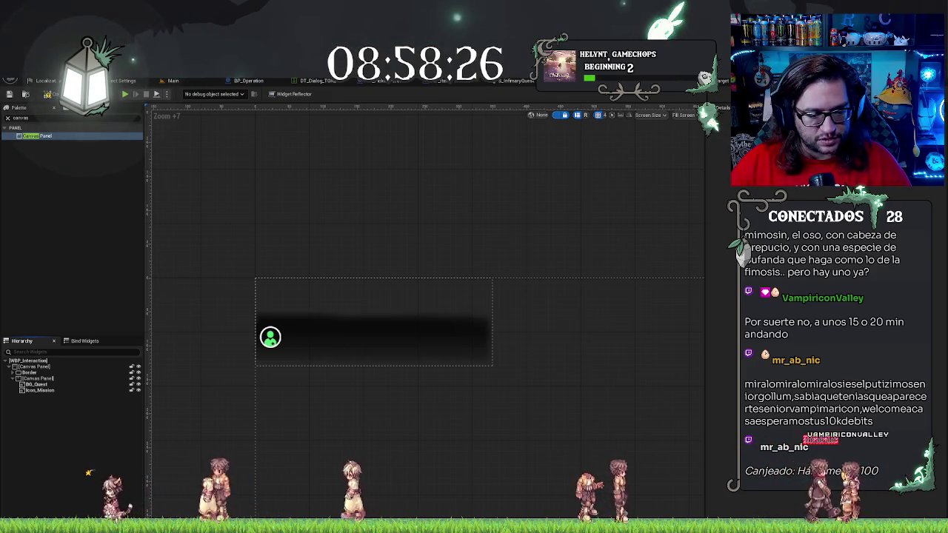
{"action": "key", "text": "ctrl+space"}
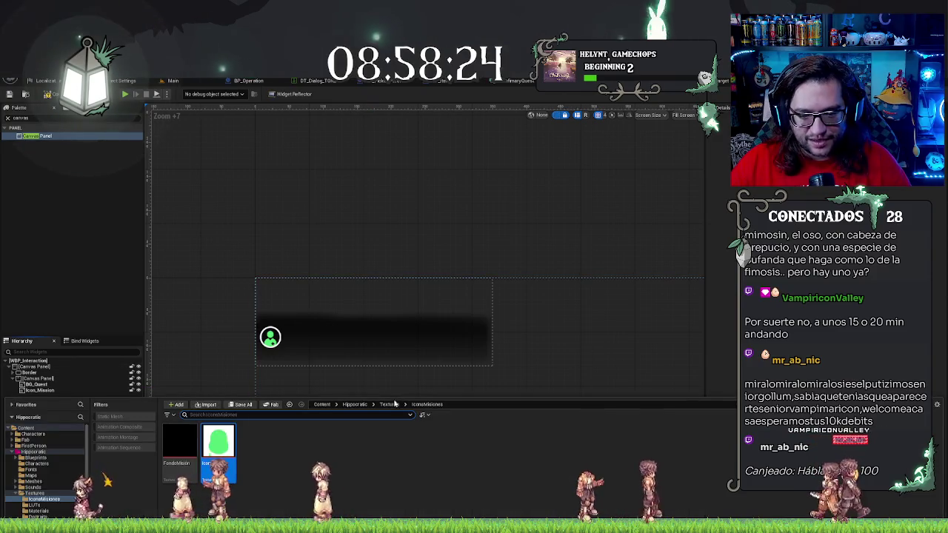
Step: Add the Lineas texture from Textures > UI_Dialogo as an image named Separador
{"action": "left_click", "coordinate": [388, 405]}
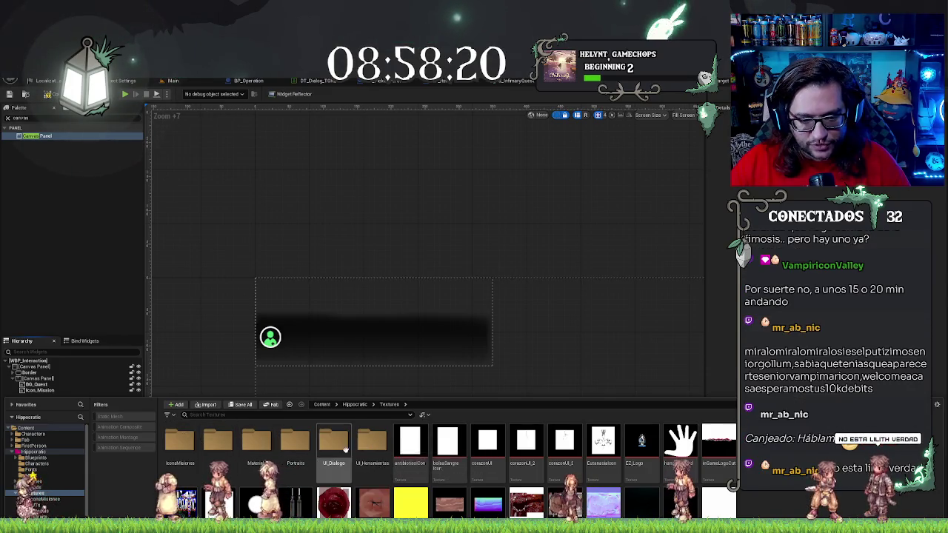
{"action": "double_click", "coordinate": [335, 441]}
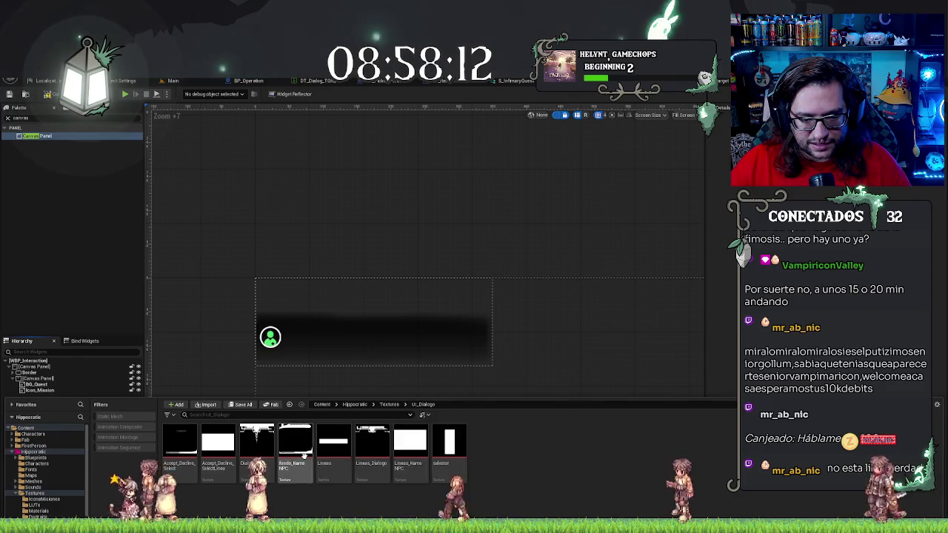
{"action": "left_click", "coordinate": [338, 453]}
{"action": "mouse_move", "coordinate": [340, 455]}
{"action": "left_mouse_down"}
{"action": "mouse_move", "coordinate": [70, 396]}
{"action": "mouse_move", "coordinate": [59, 379]}
{"action": "mouse_move", "coordinate": [36, 379]}
{"action": "left_mouse_up"}
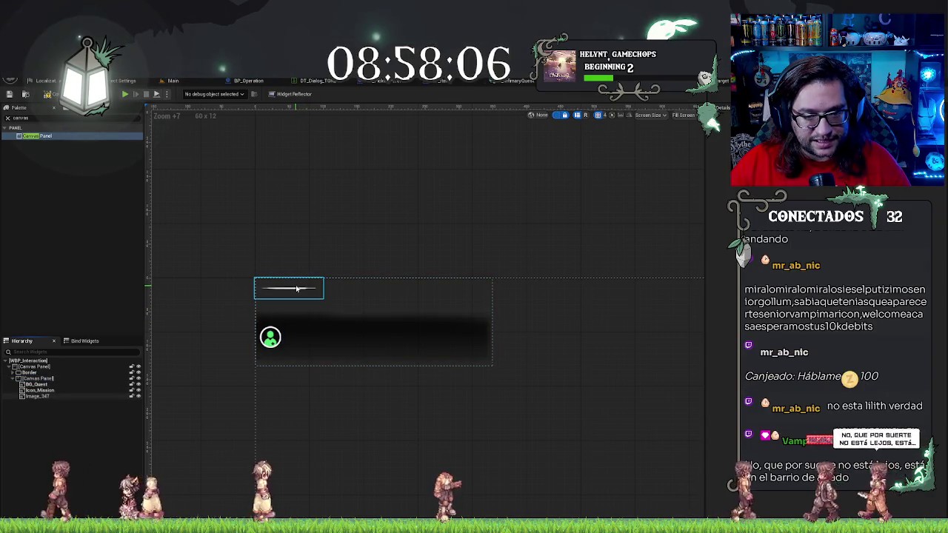
{"action": "double_click", "coordinate": [48, 398]}
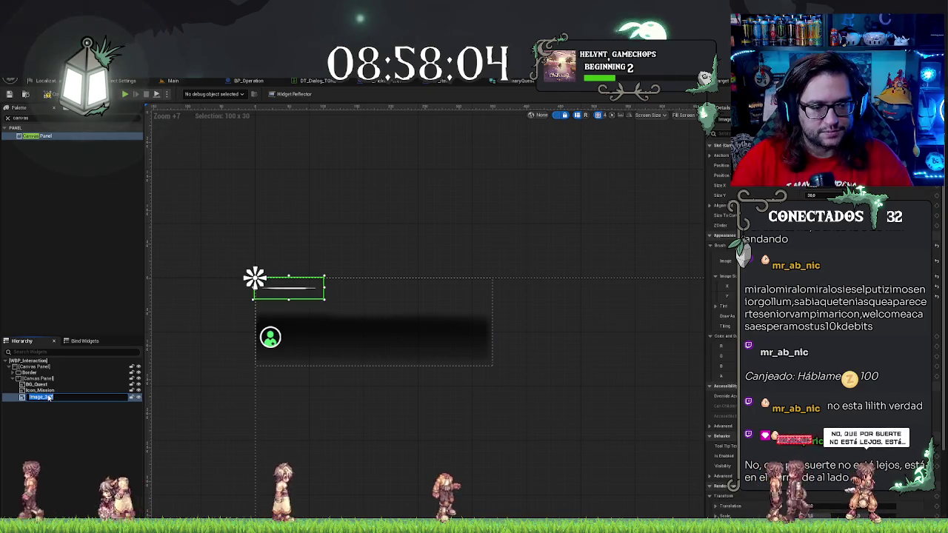
{"action": "type", "text": "Separador"}
{"action": "key", "text": "Return"}
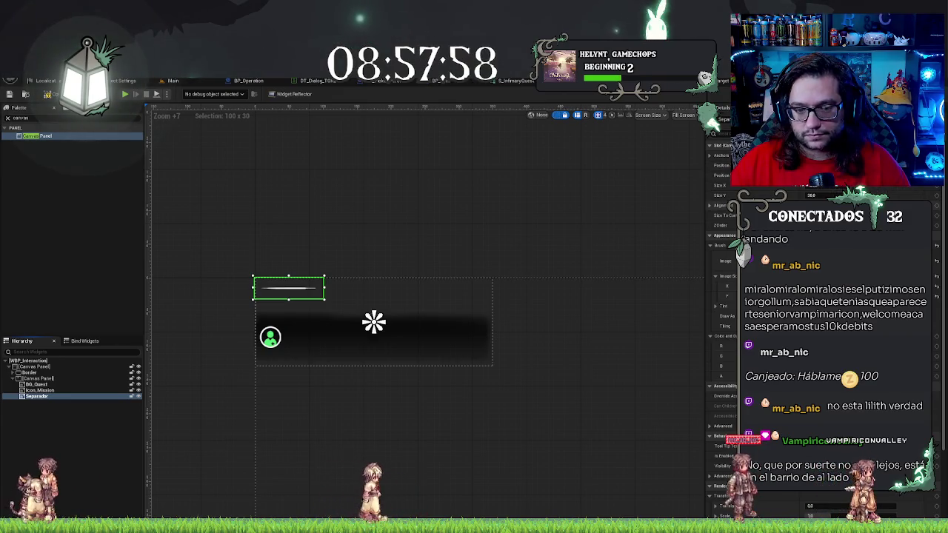
Step: Nudge Separador onto the dark banner with arrow keys and widen it across
{"action": "key", "text": "Right"}
{"action": "key", "text": "Right"}
{"action": "key", "text": "Right"}
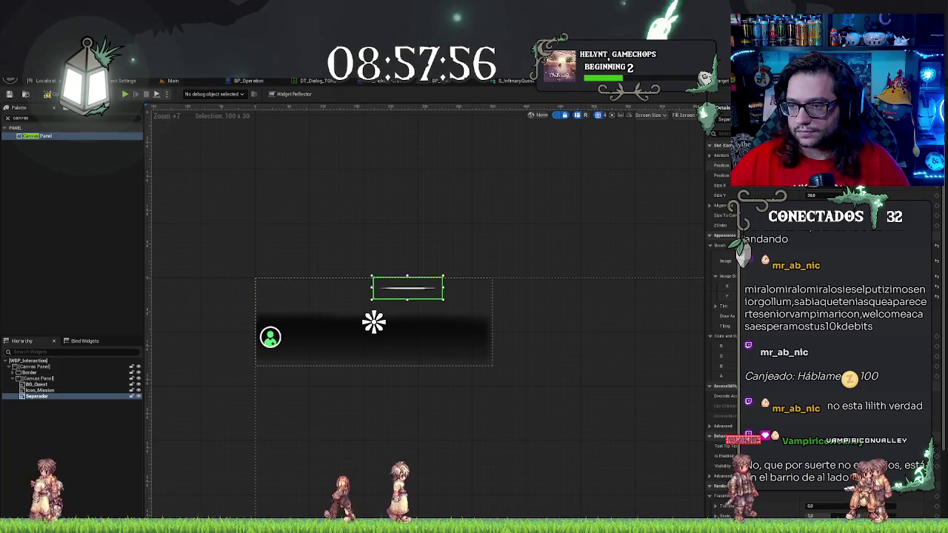
{"action": "key", "text": "Down"}
{"action": "key", "text": "Down"}
{"action": "key", "text": "Down"}
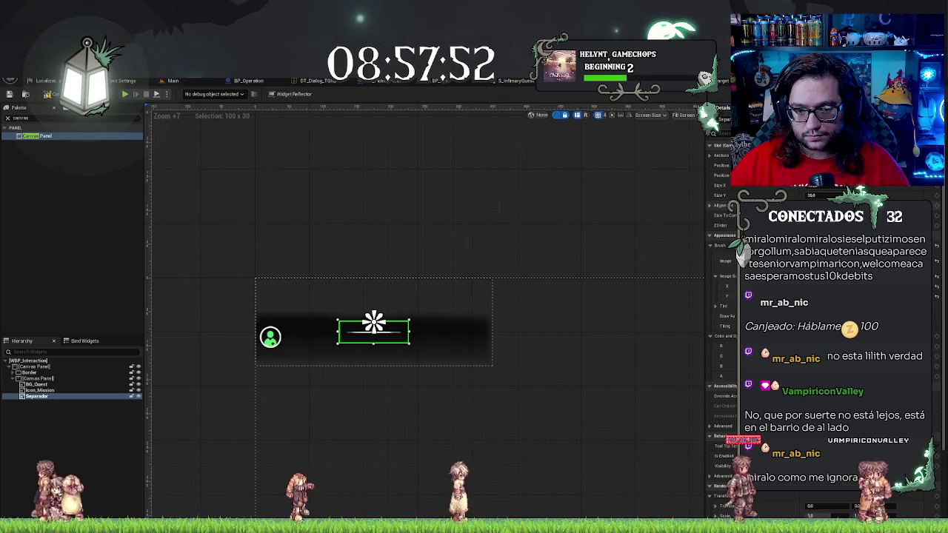
{"action": "key", "text": "Up"}
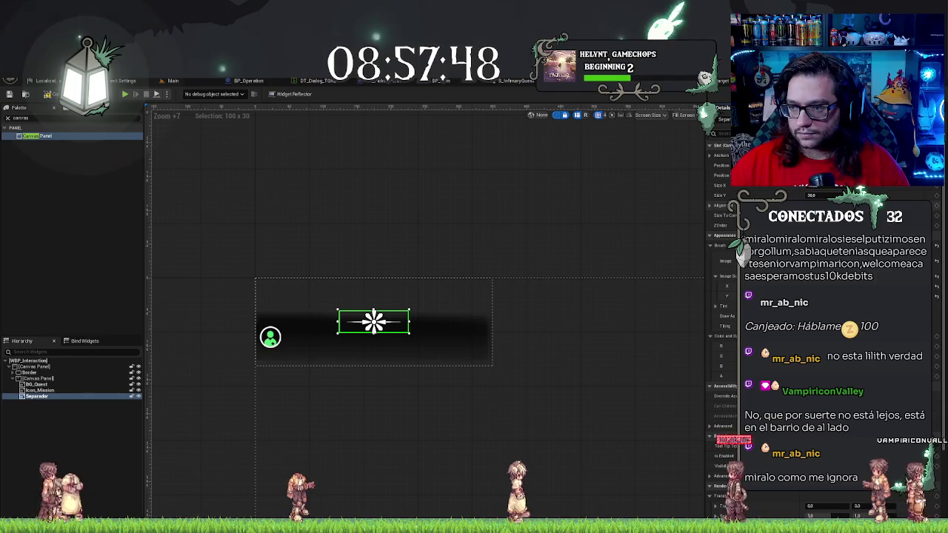
{"action": "key", "text": "Up"}
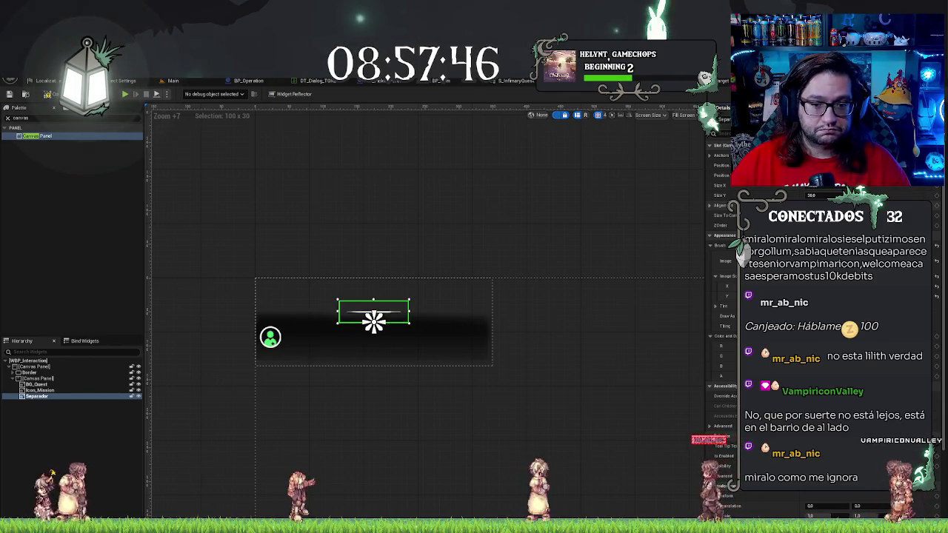
{"action": "left_click_drag", "start_coordinate": [741, 185], "coordinate": [799, 185]}
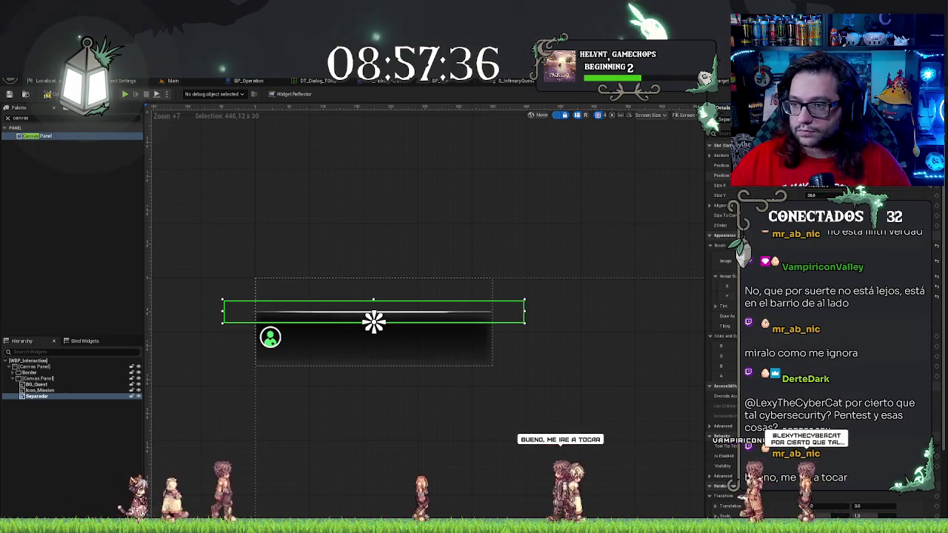
Step: Give Separador an exact Size X of 440 along the banner's top edge
{"action": "type", "text": "440"}
{"action": "key", "text": "Return"}
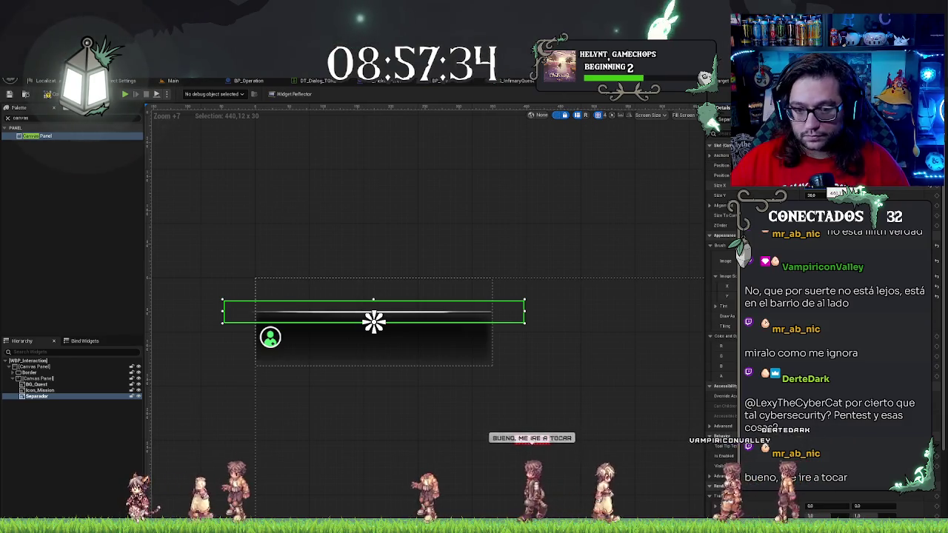
{"action": "left_click", "coordinate": [575, 207]}
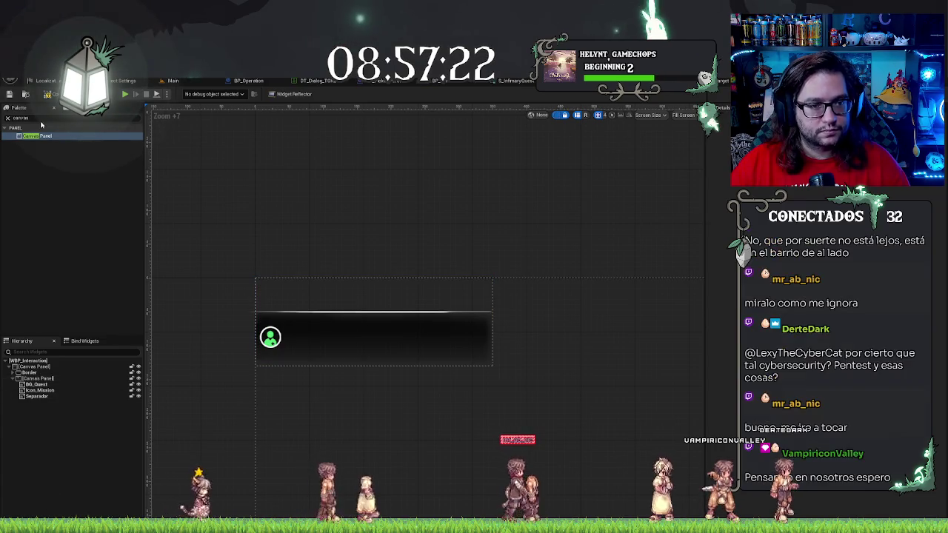
Step: Search the Palette for Text and add a Text Block above the banner, then select it
{"action": "type", "text": "text"}
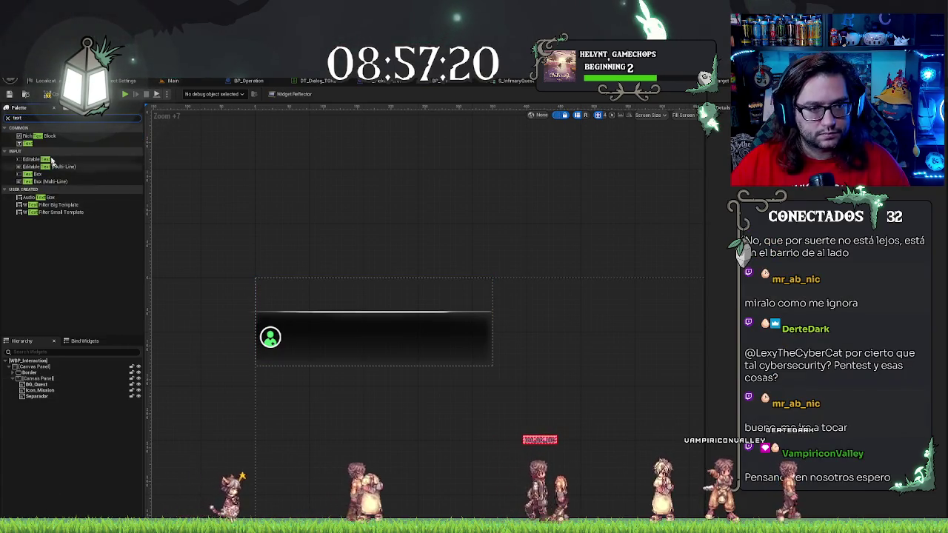
{"action": "left_click", "coordinate": [34, 144]}
{"action": "left_click_drag", "start_coordinate": [33, 400], "coordinate": [34, 401]}
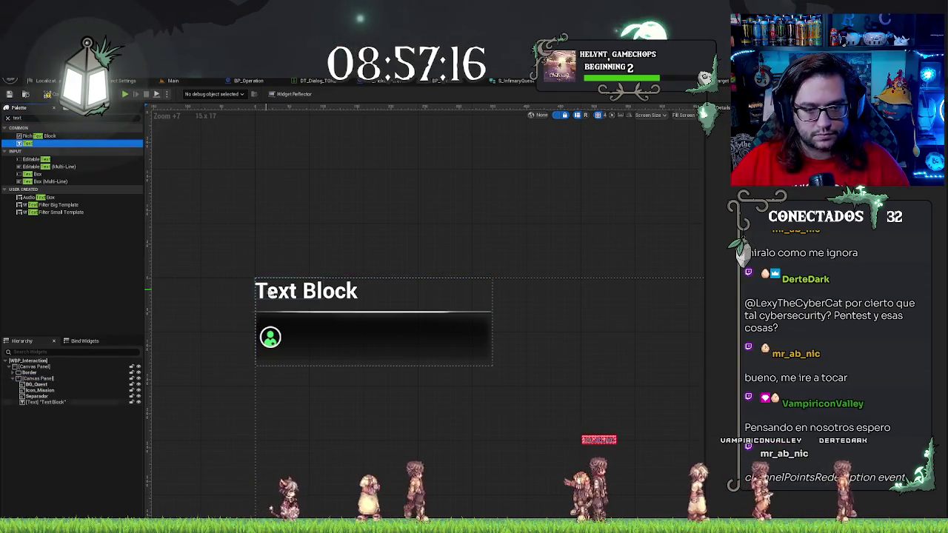
{"action": "left_click", "coordinate": [272, 293]}
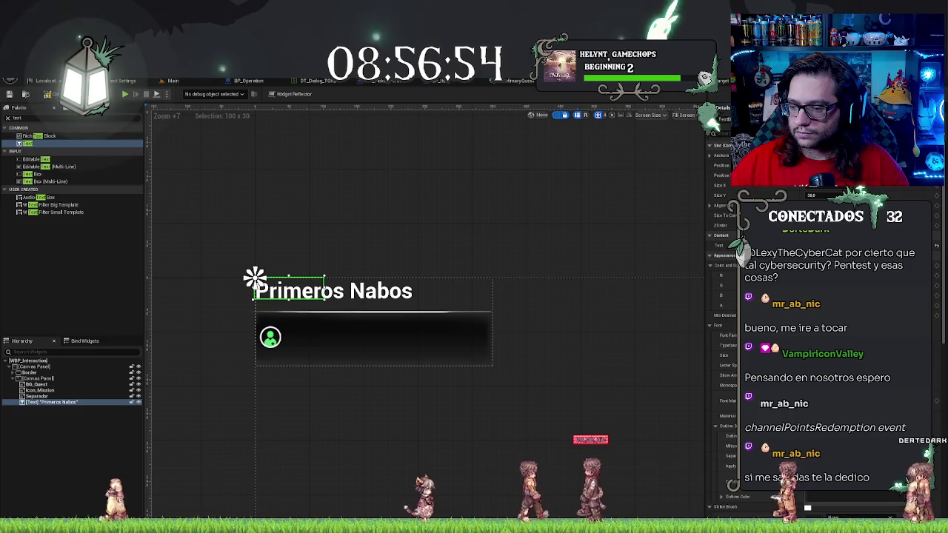
Step: Try several font families on the Primeros Nabos title, ending on a bold serif font
{"action": "key", "text": "ctrl+z"}
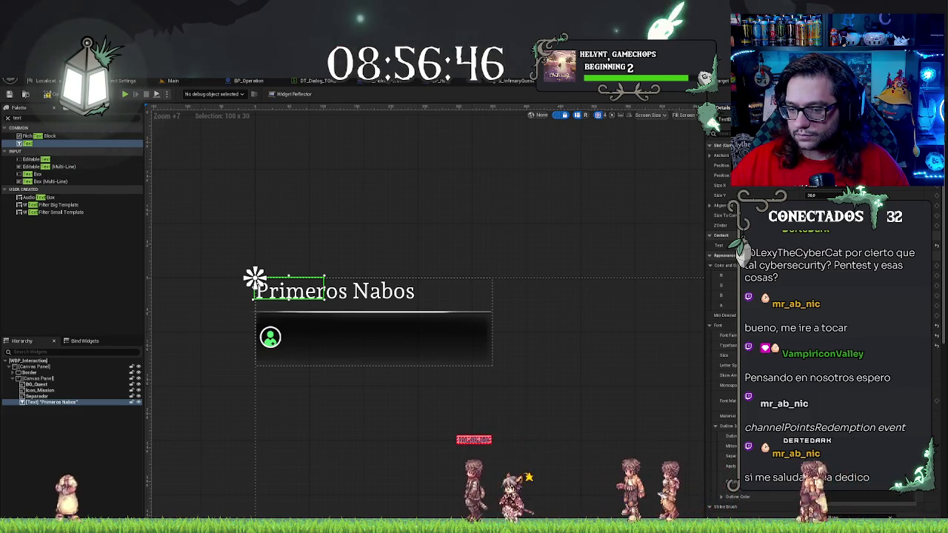
{"action": "left_click", "coordinate": [829, 515]}
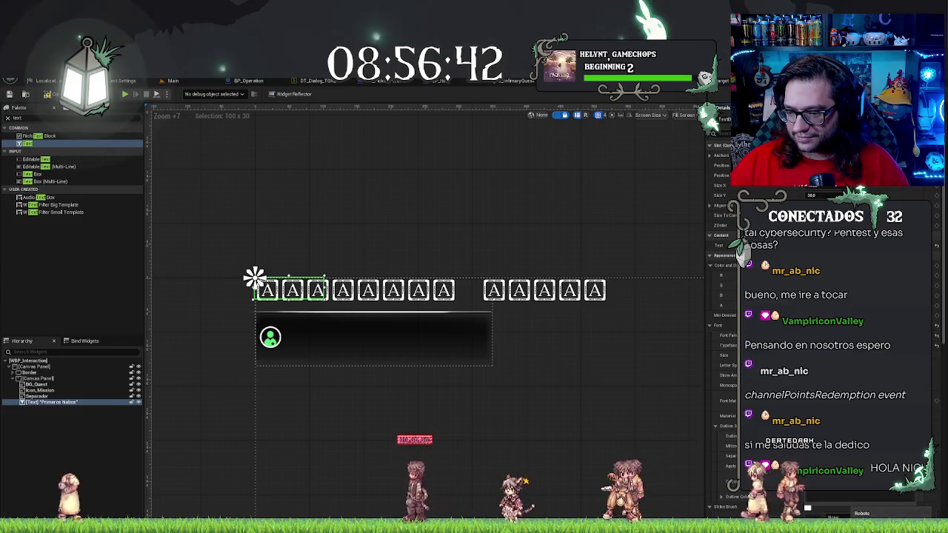
{"action": "left_click", "coordinate": [807, 508]}
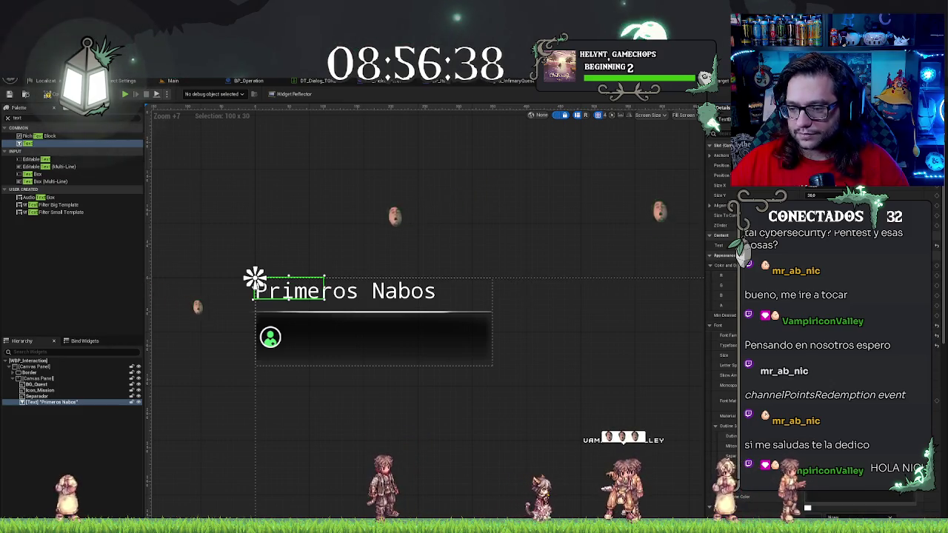
{"action": "left_click", "coordinate": [807, 508]}
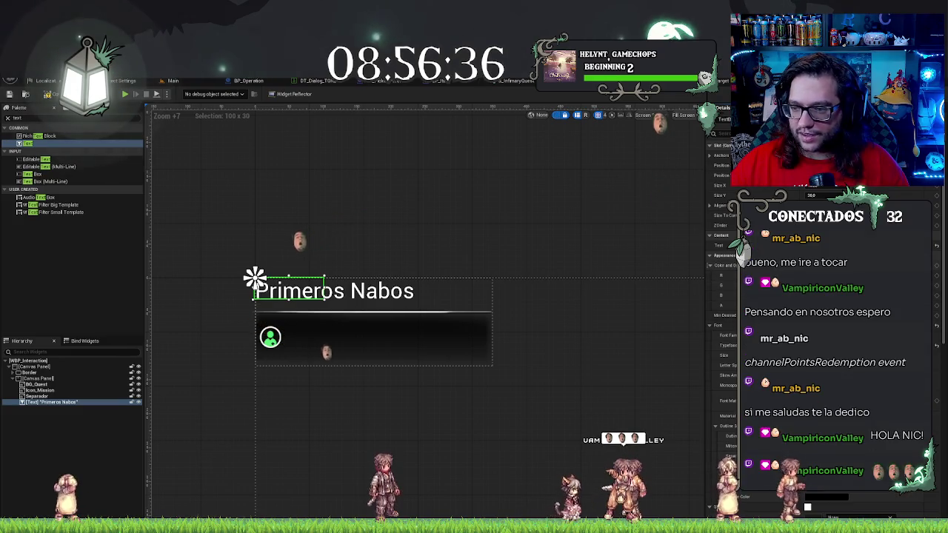
{"action": "left_click", "coordinate": [807, 508]}
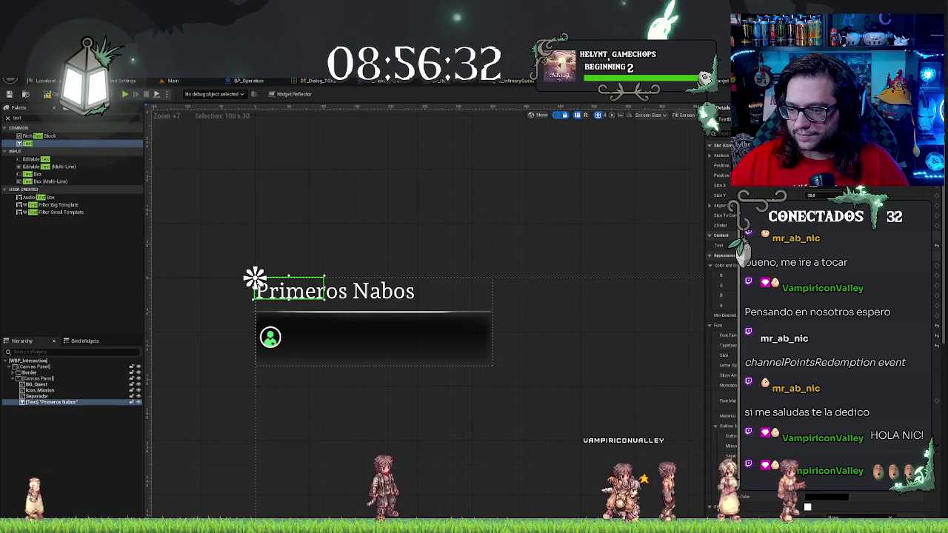
{"action": "left_click", "coordinate": [807, 507]}
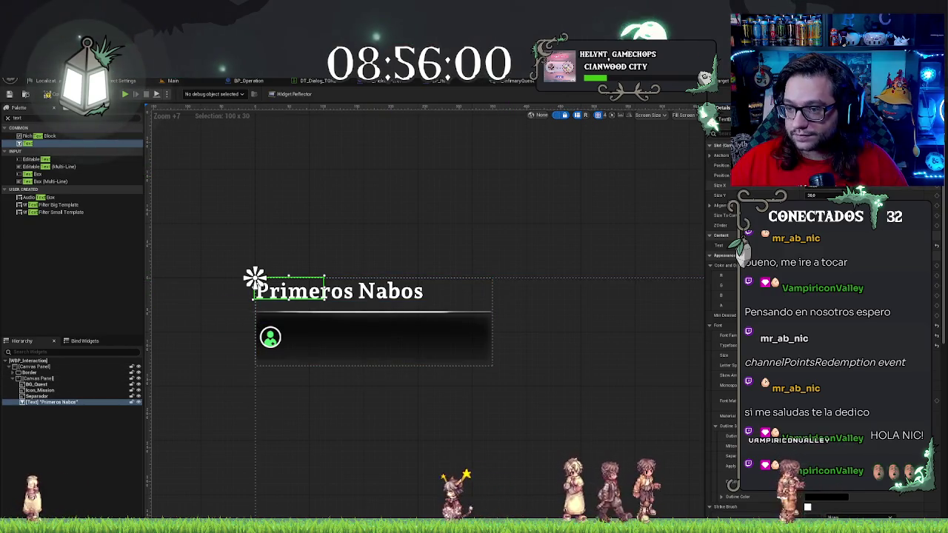
Step: Enable Size To Content and size the title box to 330 by 50
{"action": "left_click", "coordinate": [748, 214]}
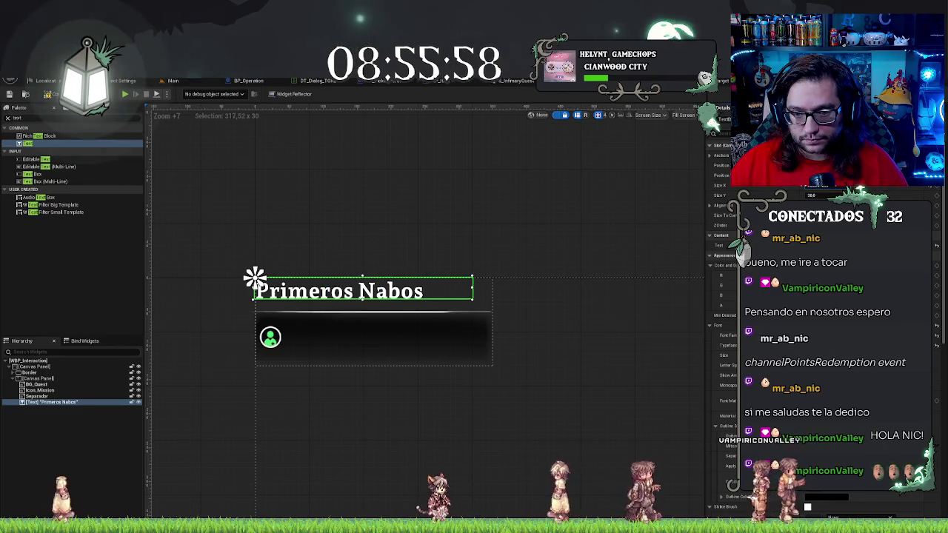
{"action": "left_click_drag", "start_coordinate": [816, 195], "coordinate": [822, 195]}
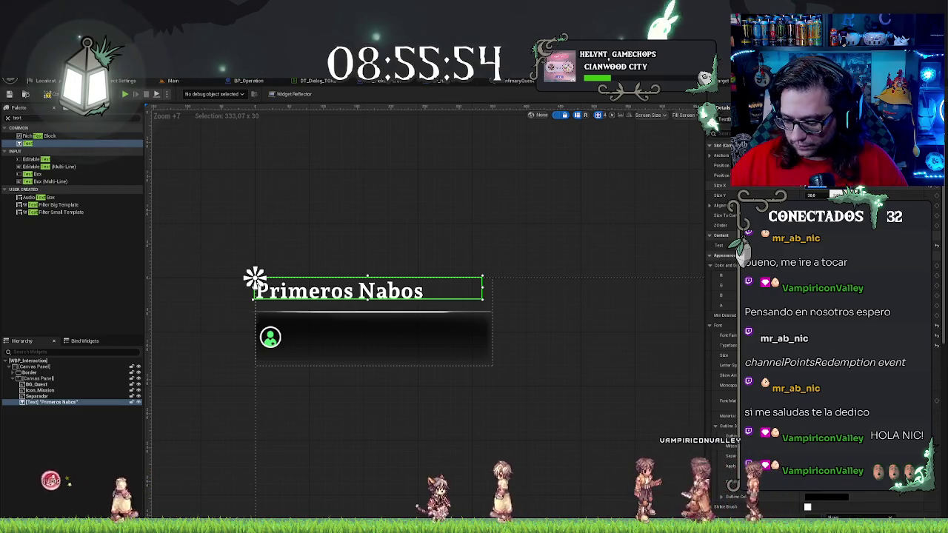
{"action": "type", "text": "330"}
{"action": "key", "text": "Tab"}
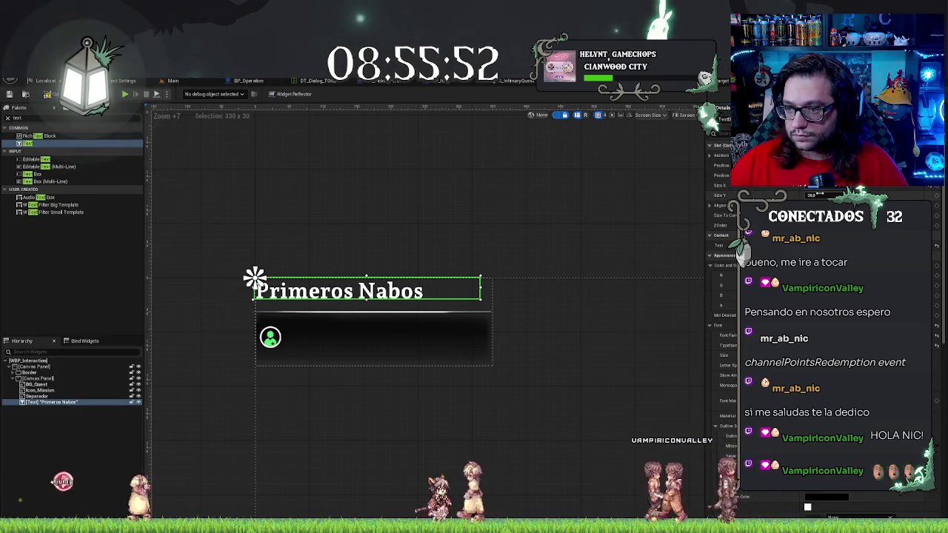
{"action": "key", "text": "Return"}
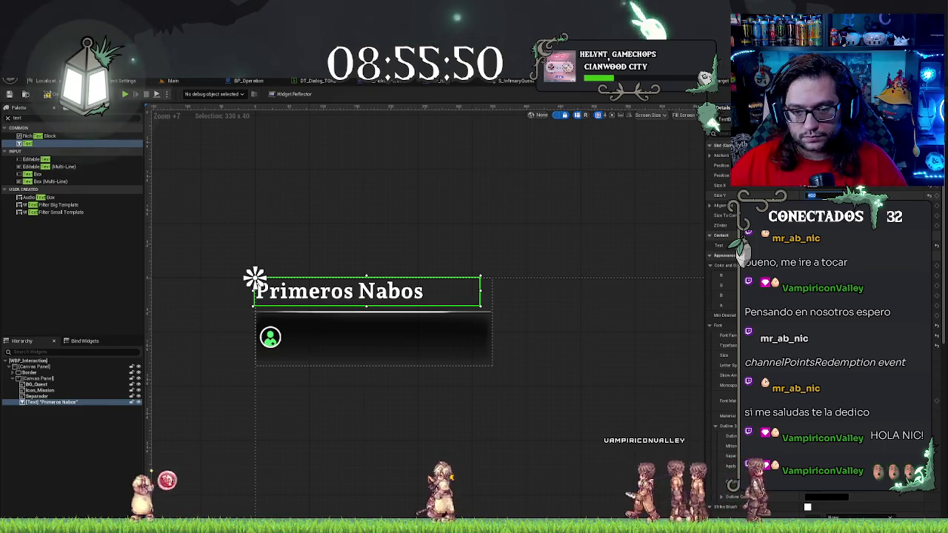
{"action": "key", "text": "Return"}
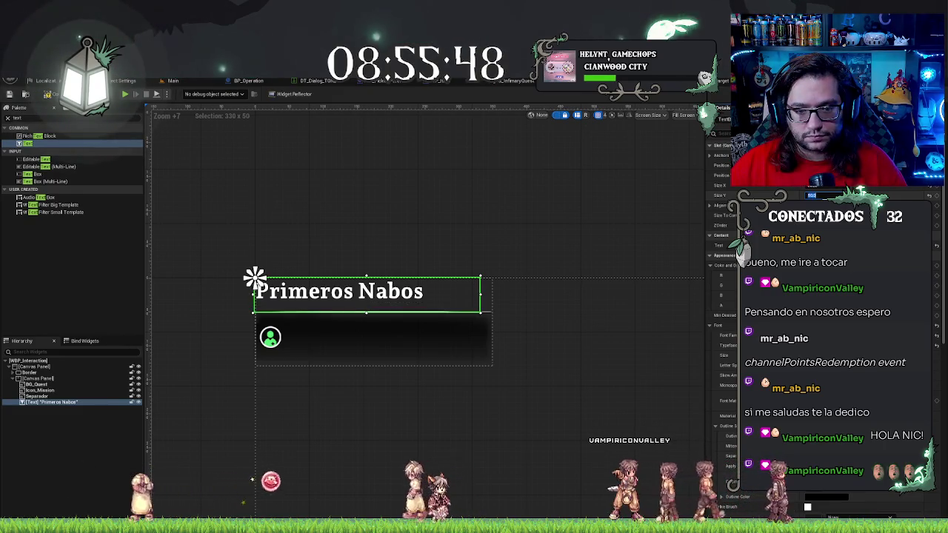